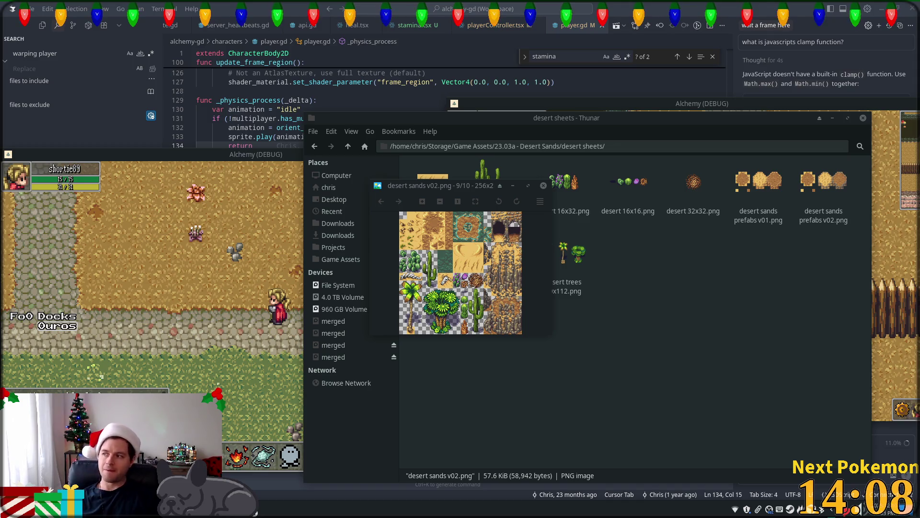
# Bring the Brave window with the PokemonCommunityGame Twitch Pokémon collection to the front.
pyautogui.moveTo(255, 512)
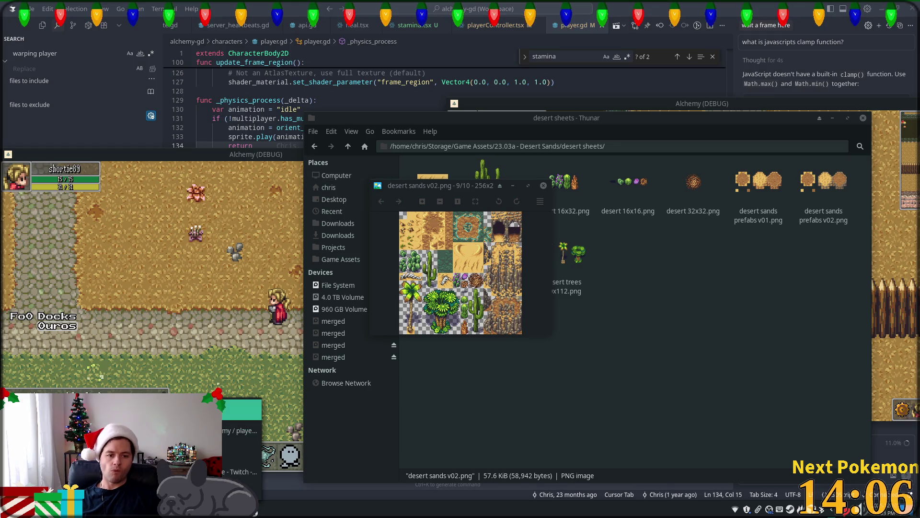
pyautogui.click(240, 472)
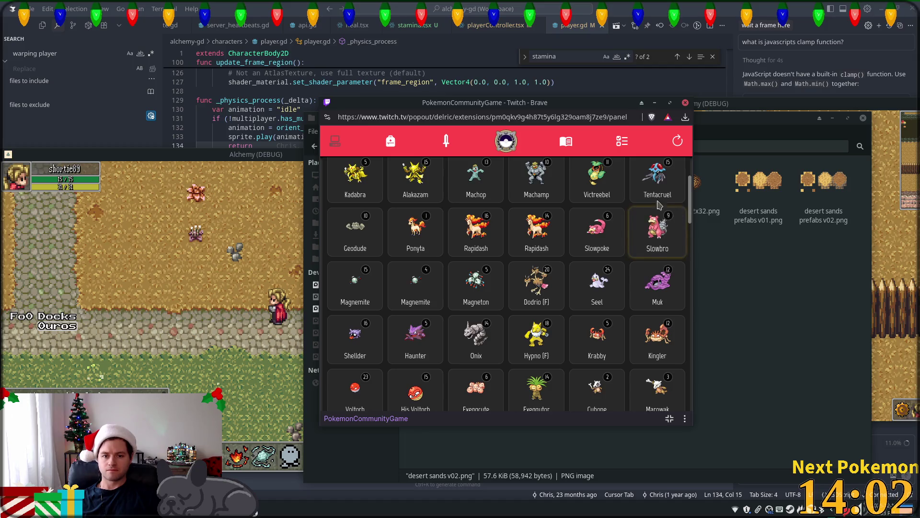
# Look over the Rapidash cards, opening and closing the level 16 and level 14 details.
pyautogui.click(476, 238)
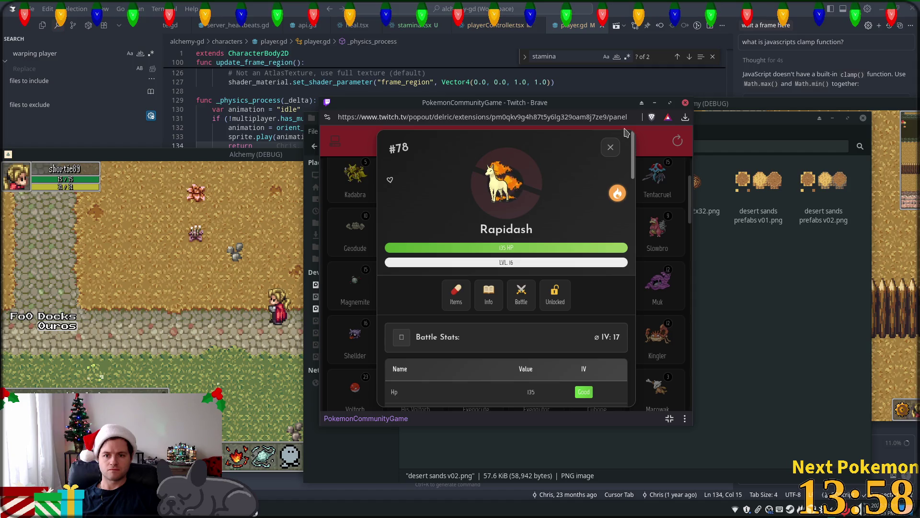
pyautogui.press('Escape')
pyautogui.click(526, 223)
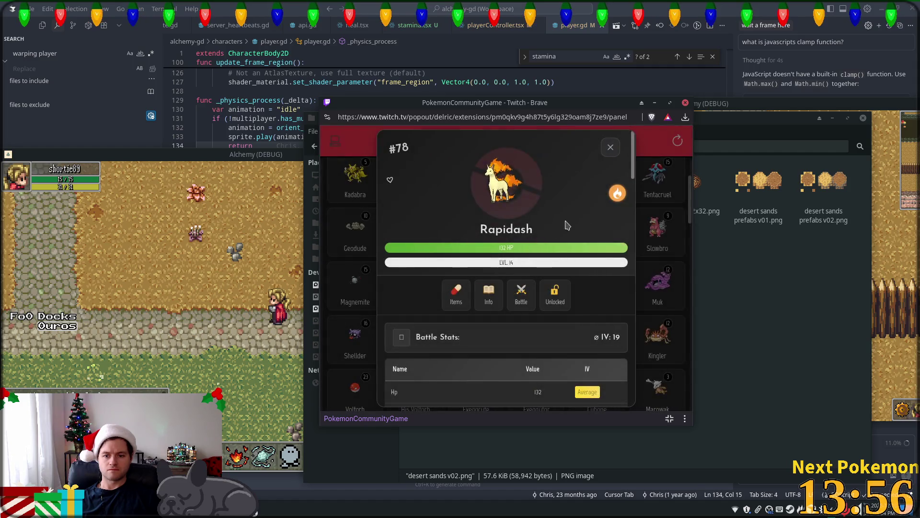
pyautogui.click(612, 148)
# Wonder-trade the level 16 Rapidash and dismiss the new Bellossom dex entry.
pyautogui.click(476, 238)
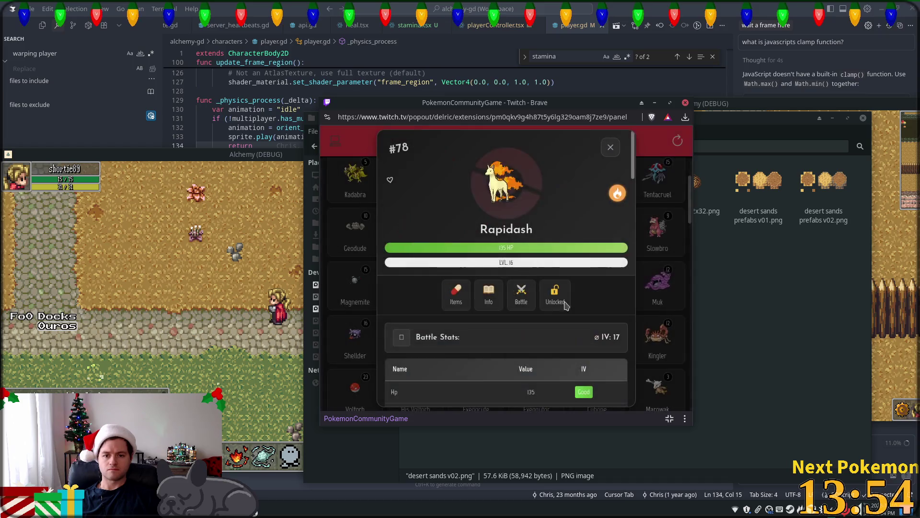
pyautogui.scroll(-10, 628, 277)
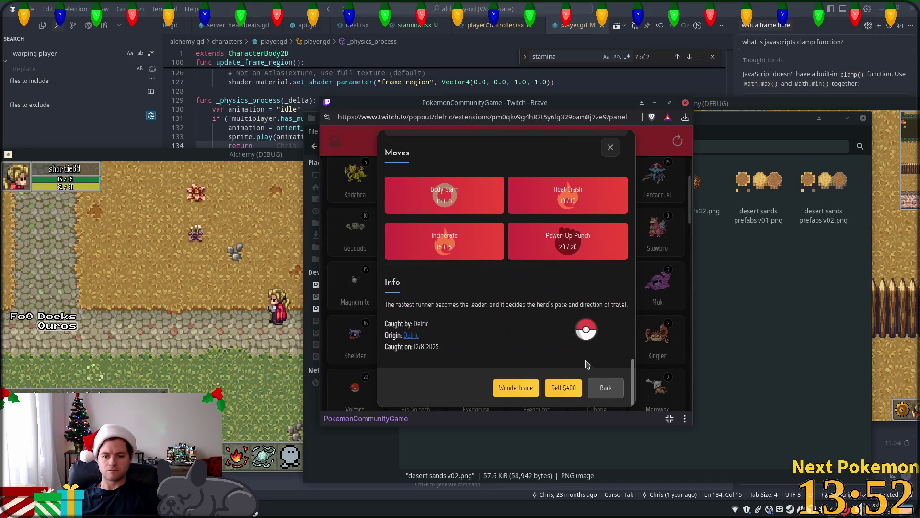
pyautogui.click(512, 392)
pyautogui.click(503, 286)
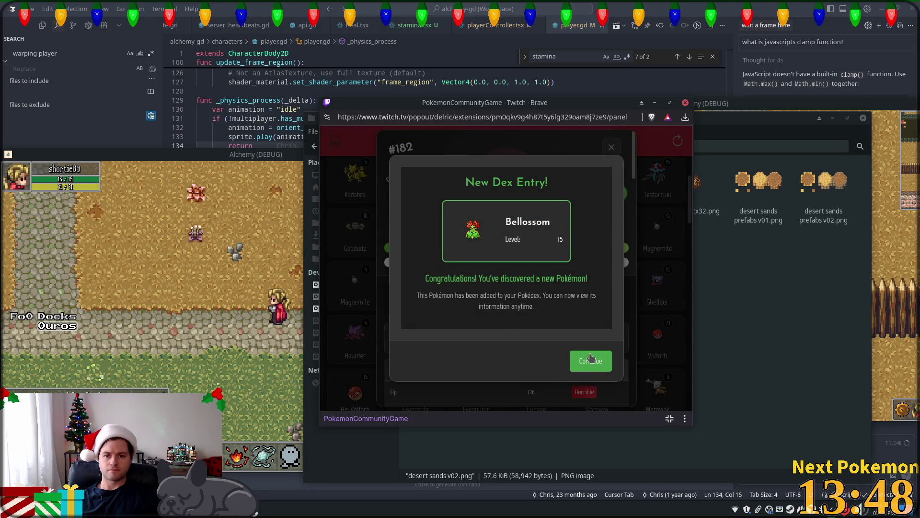
pyautogui.click(606, 363)
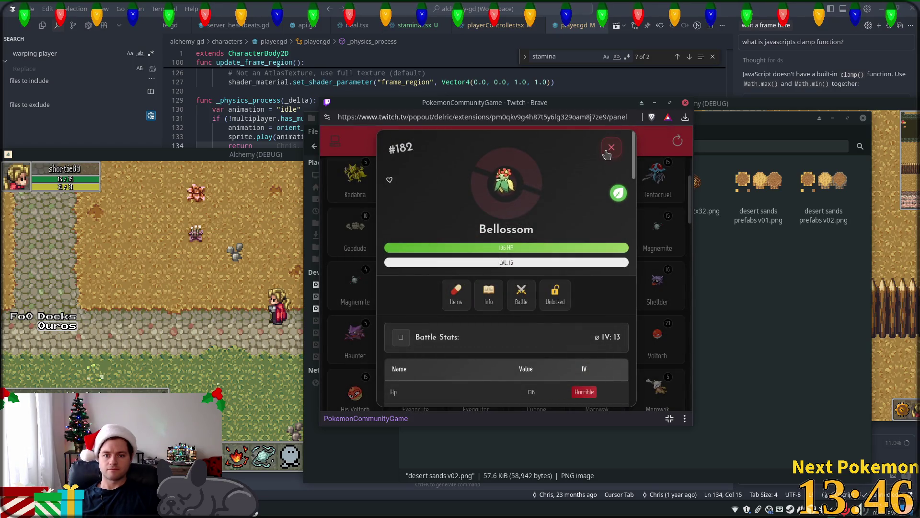
pyautogui.click(606, 152)
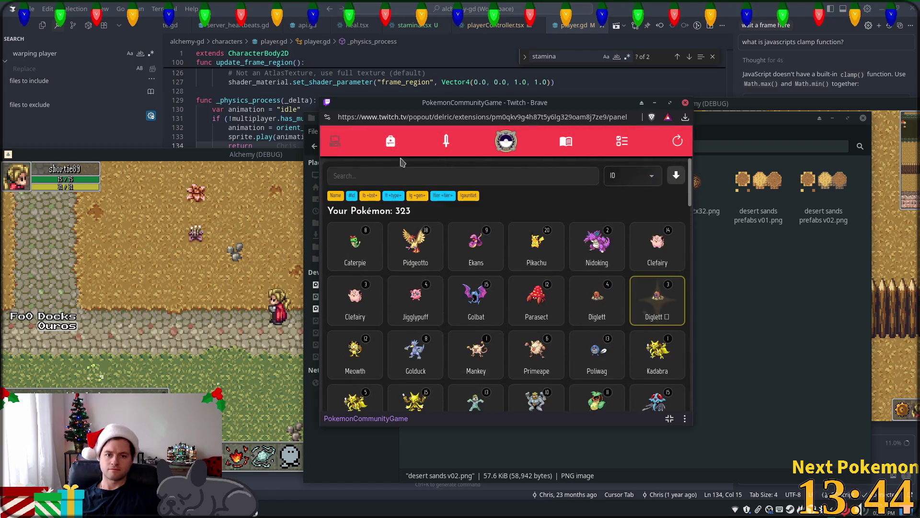
# Glance at the item inventory, then review Gholdengo's details in the collection.
pyautogui.click(344, 145)
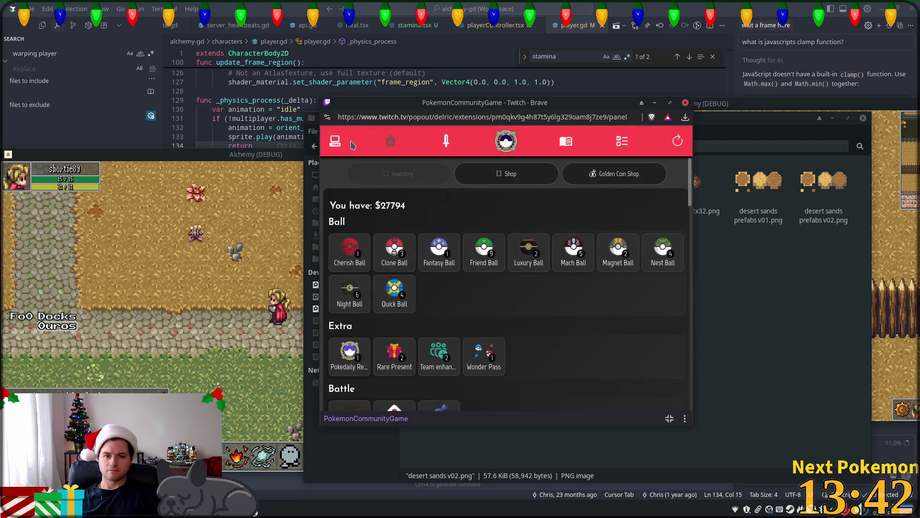
pyautogui.click(331, 144)
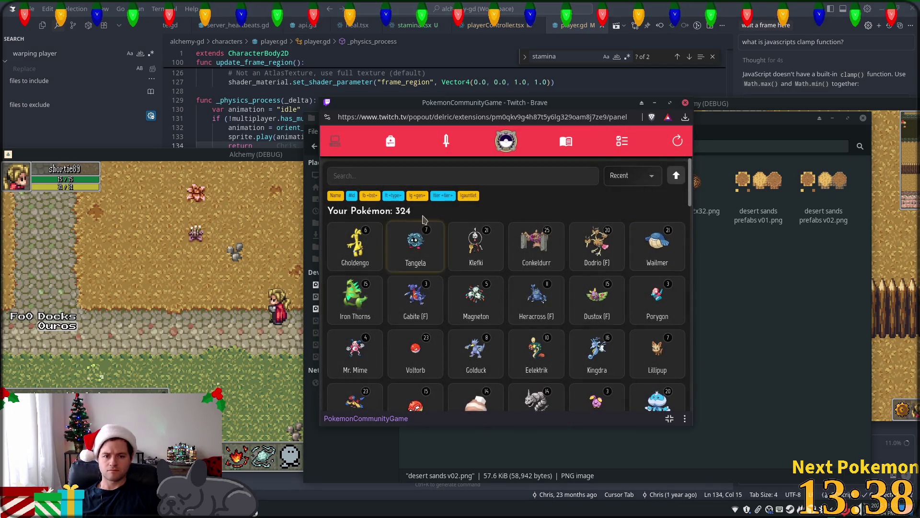
pyautogui.click(347, 265)
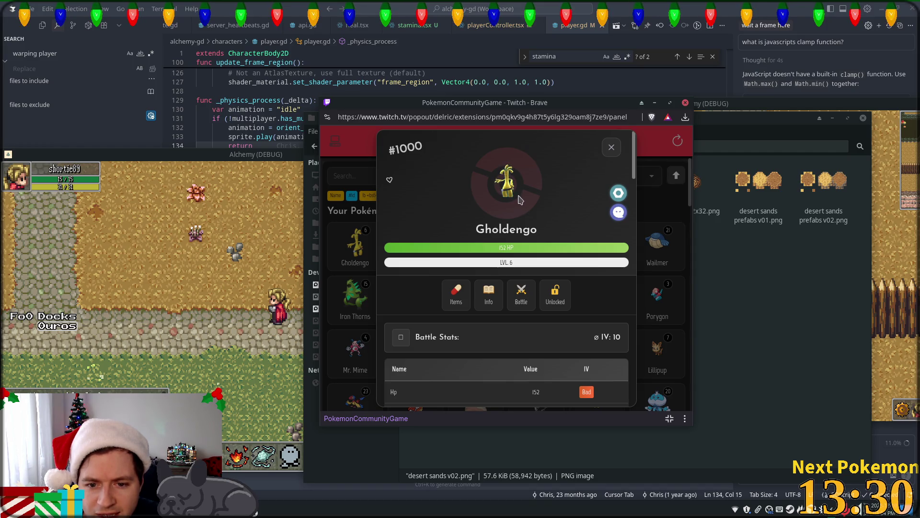
pyautogui.scroll(-7, 520, 201)
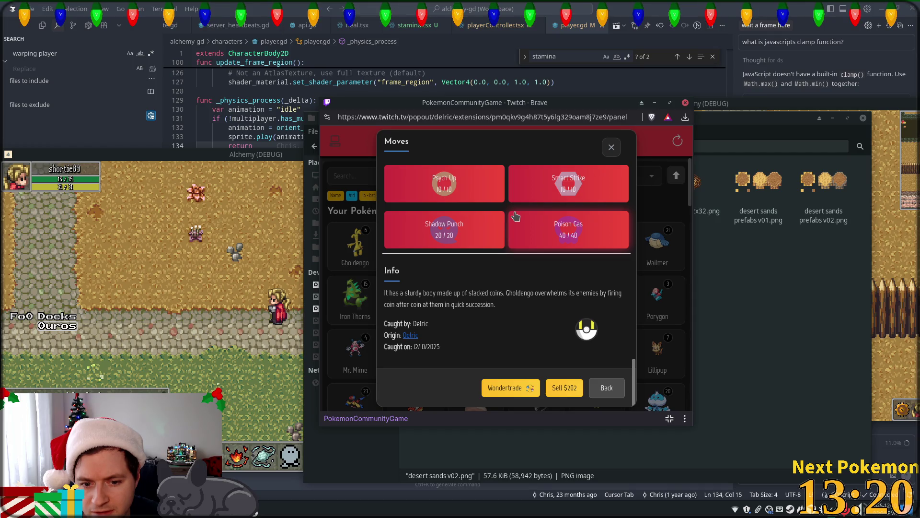
pyautogui.scroll(3, 516, 216)
pyautogui.scroll(5, 520, 214)
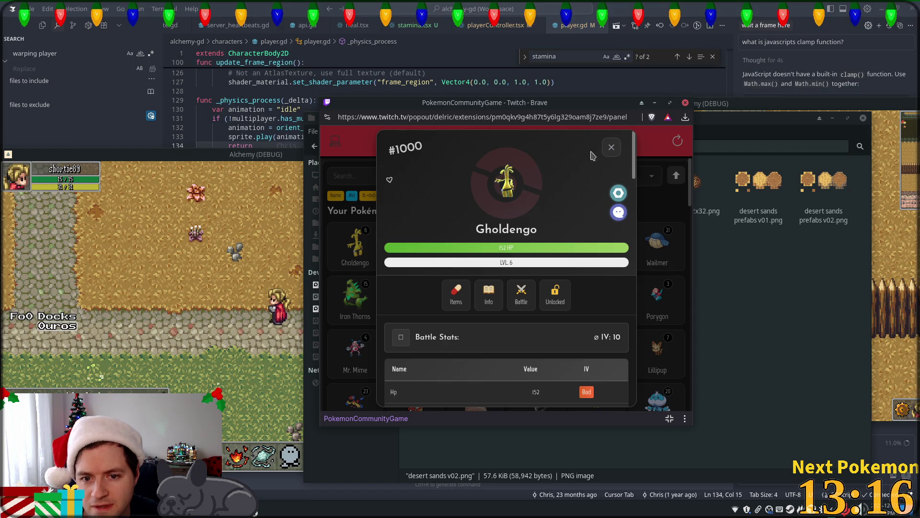
pyautogui.click(611, 147)
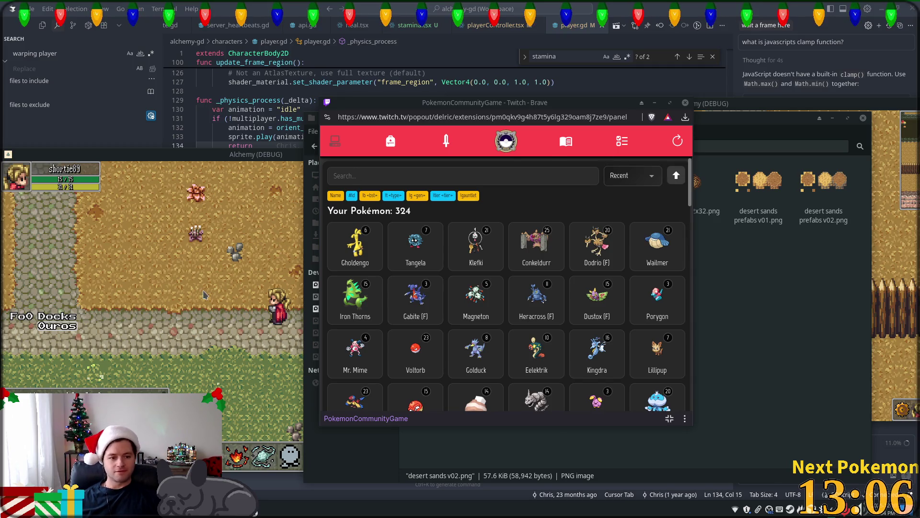
pyautogui.click(284, 246)
# Walk the player east to the map's unfinished edge and back and forth.
pyautogui.click(741, 285)
pyautogui.click(374, 291)
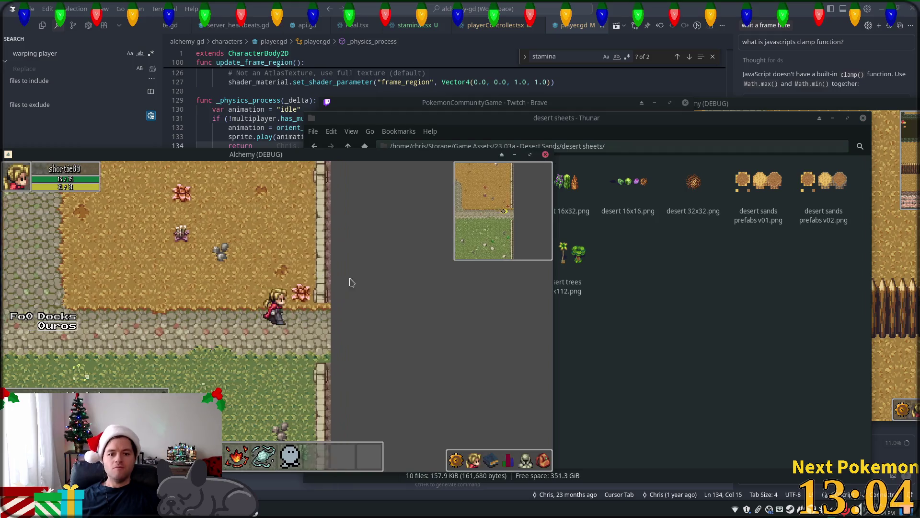
pyautogui.press('d')
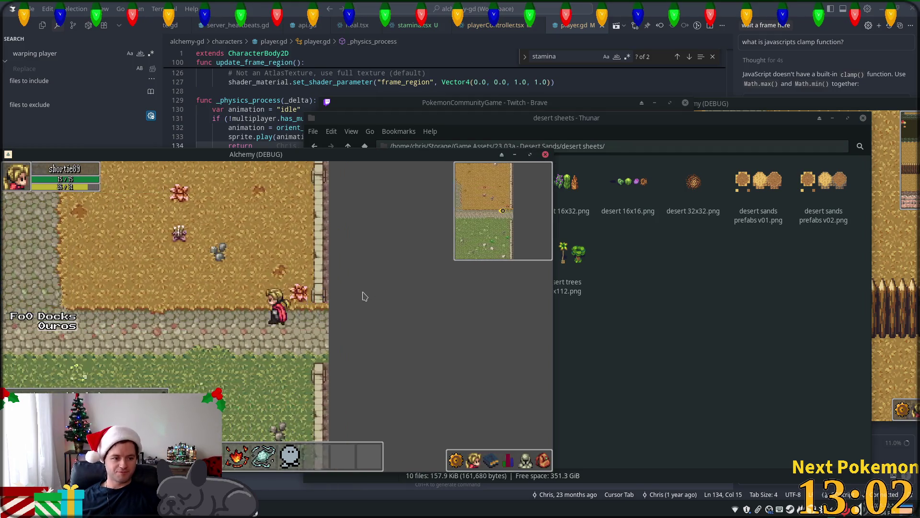
pyautogui.press('d')
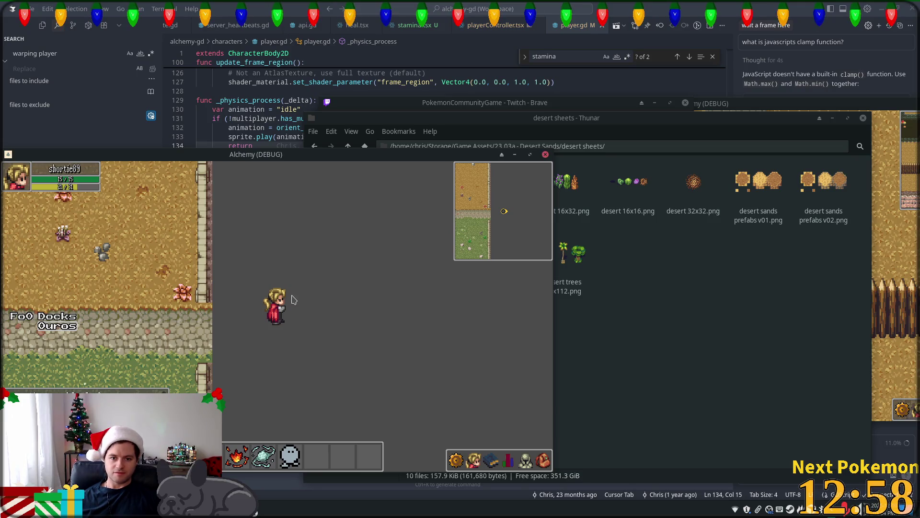
pyautogui.press('a')
pyautogui.press('a')
pyautogui.press('d')
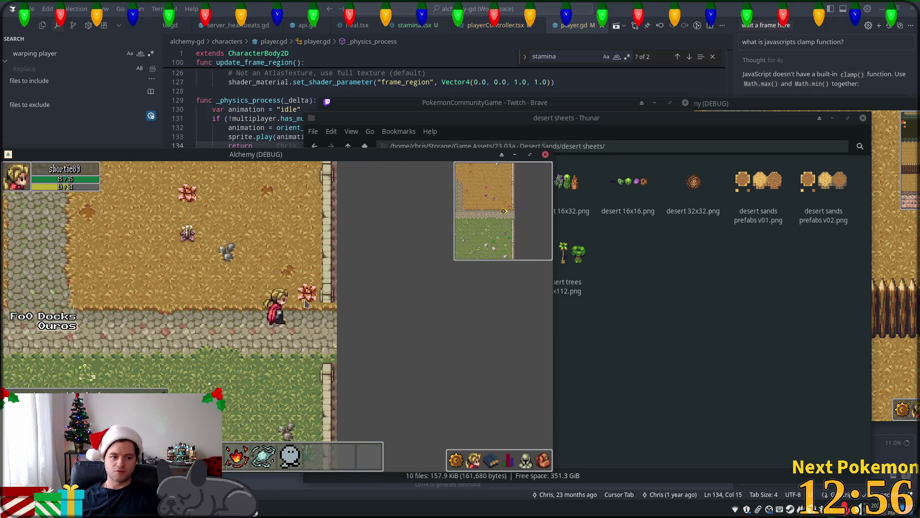
# Open desert sands v01.png from the desert sheets folder in Thunar.
pyautogui.click(693, 257)
pyautogui.click(432, 263)
pyautogui.doubleClick(451, 257)
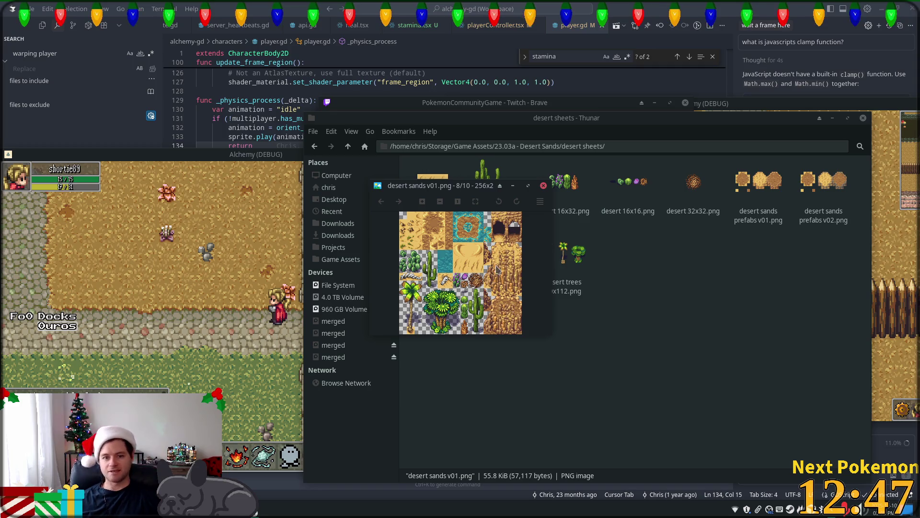
# Zoom and pan across the desert sands v01 tiles, then return to the running game.
pyautogui.scroll(3, 432, 258)
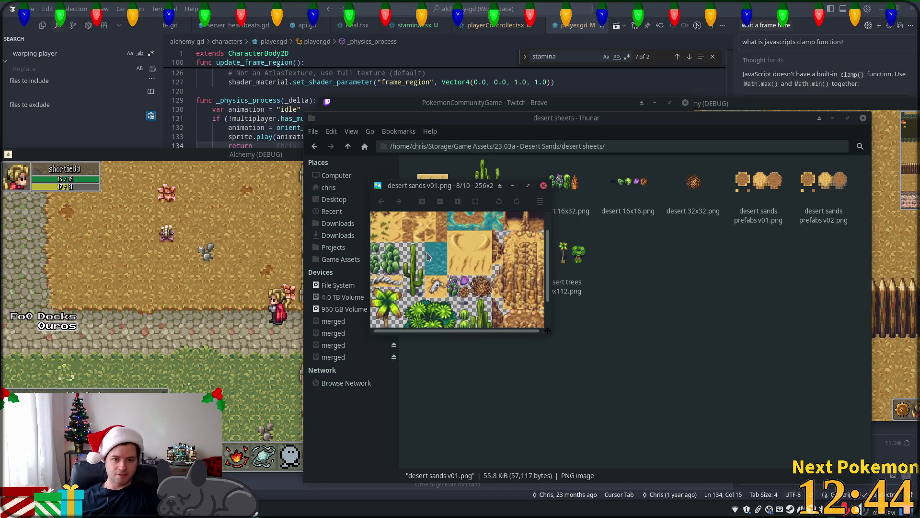
pyautogui.scroll(-4, 428, 257)
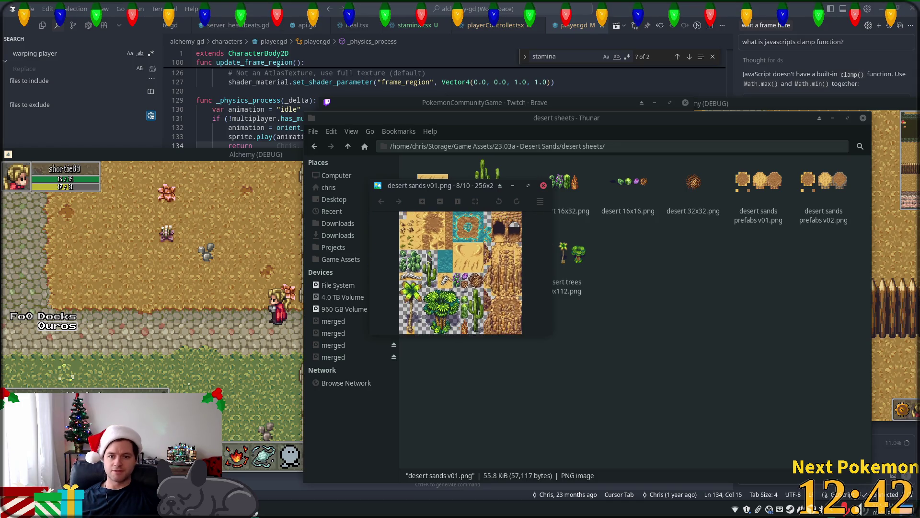
pyautogui.scroll(4, 520, 282)
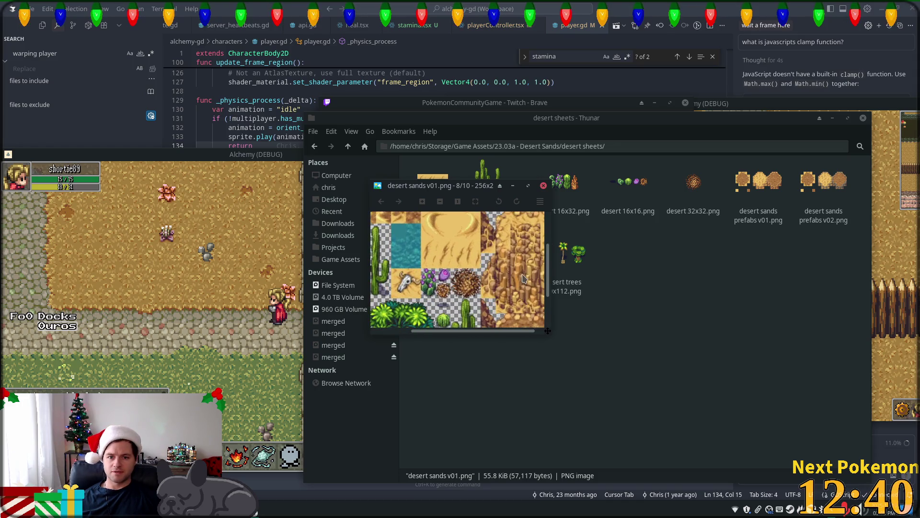
pyautogui.moveTo(460, 265)
pyautogui.mouseDown()
pyautogui.moveTo(423, 343)
pyautogui.moveTo(353, 343)
pyautogui.moveTo(366, 340)
pyautogui.moveTo(369, 362)
pyautogui.moveTo(423, 261)
pyautogui.mouseUp()
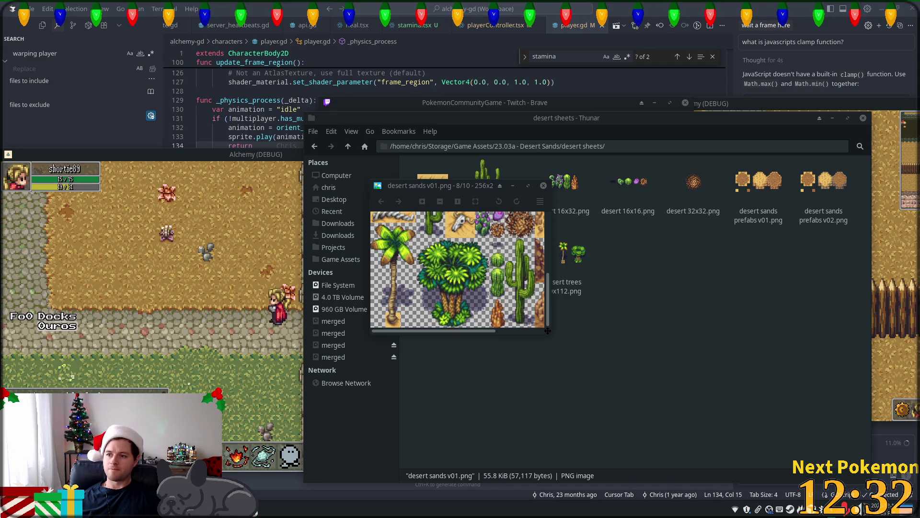
pyautogui.hotkey('alt', 'Tab')
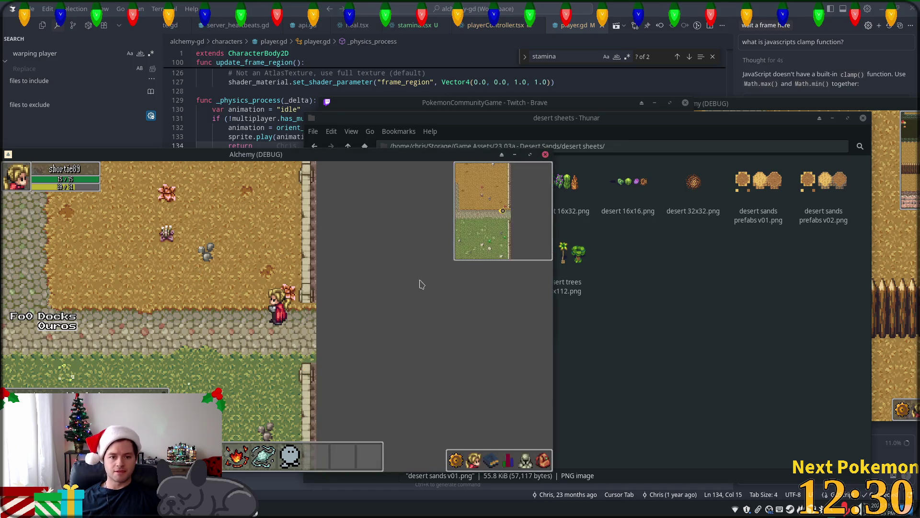
# Walk the character left and right near the map edge.
pyautogui.press('Left')
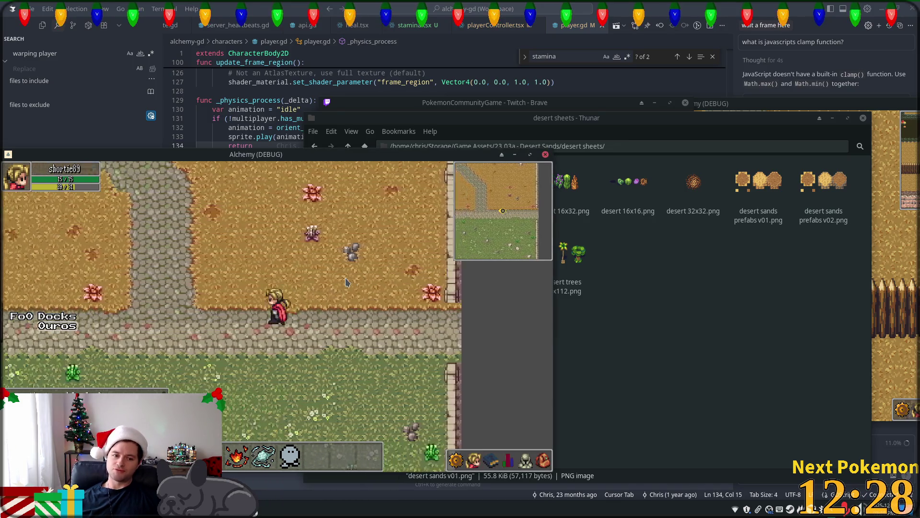
pyautogui.press('Right')
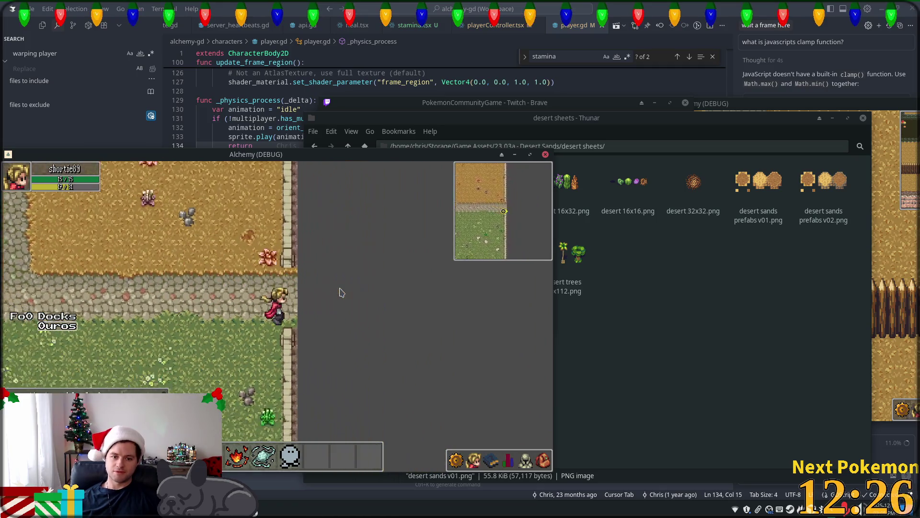
pyautogui.press('Left')
pyautogui.press('Right')
pyautogui.press('Left')
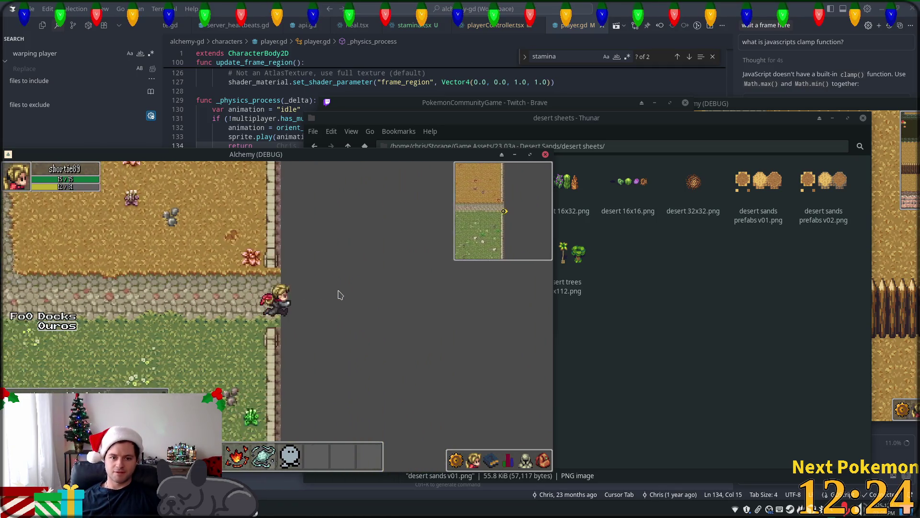
pyautogui.press('Right')
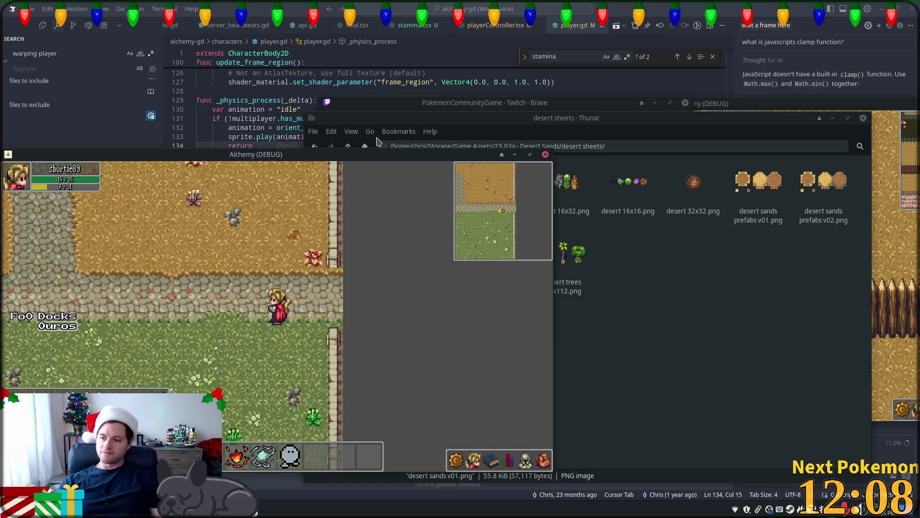
pyautogui.press('d')
pyautogui.press('a')
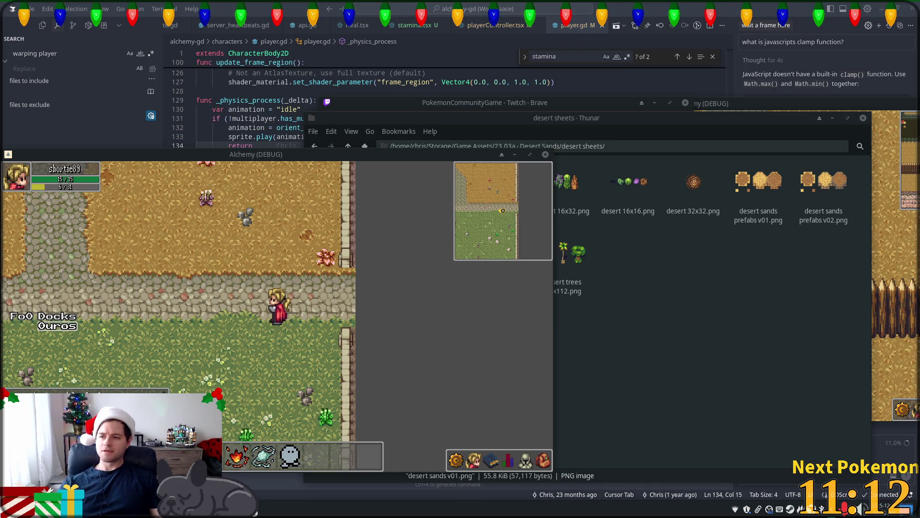
# Walk over the pond bridge, west onto the path and north into the Fields of Ouros farmland.
pyautogui.click(364, 206)
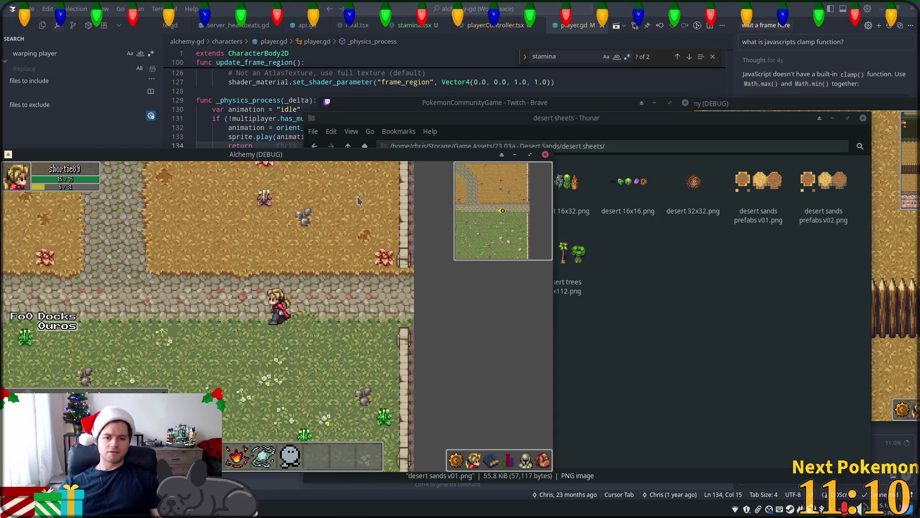
pyautogui.press('a')
pyautogui.press('a')
pyautogui.press('w')
pyautogui.press('w')
pyautogui.press('a')
pyautogui.press('d')
pyautogui.press('d')
pyautogui.press('d')
# Walk south onto the dock and east along the cobblestone path, then switch to Godot.
pyautogui.press('s')
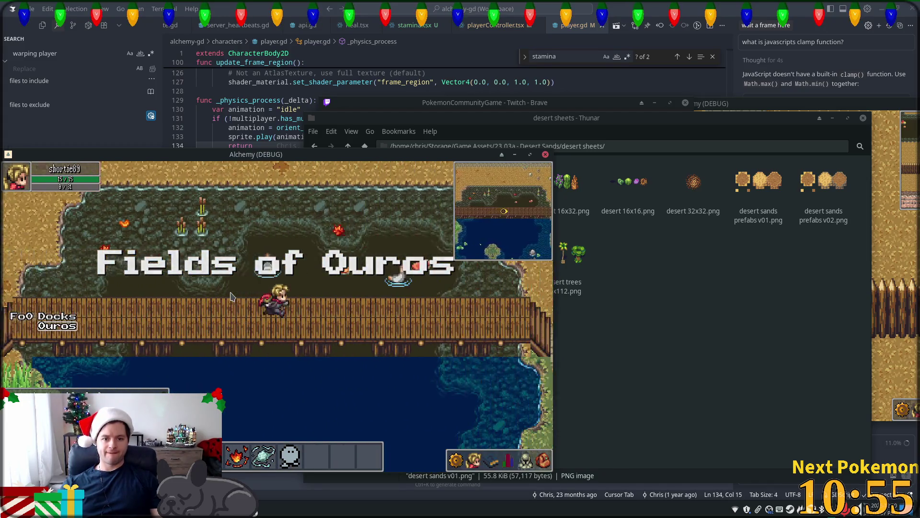
pyautogui.press('d')
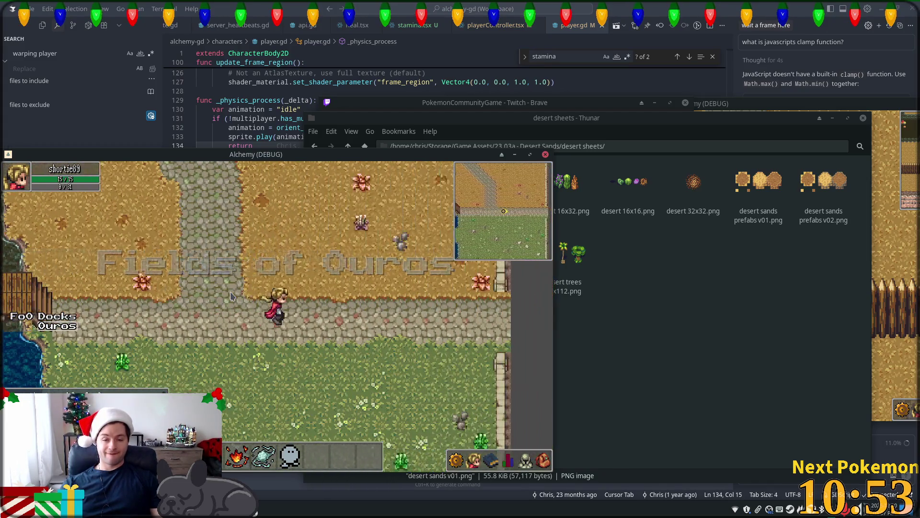
pyautogui.press('d')
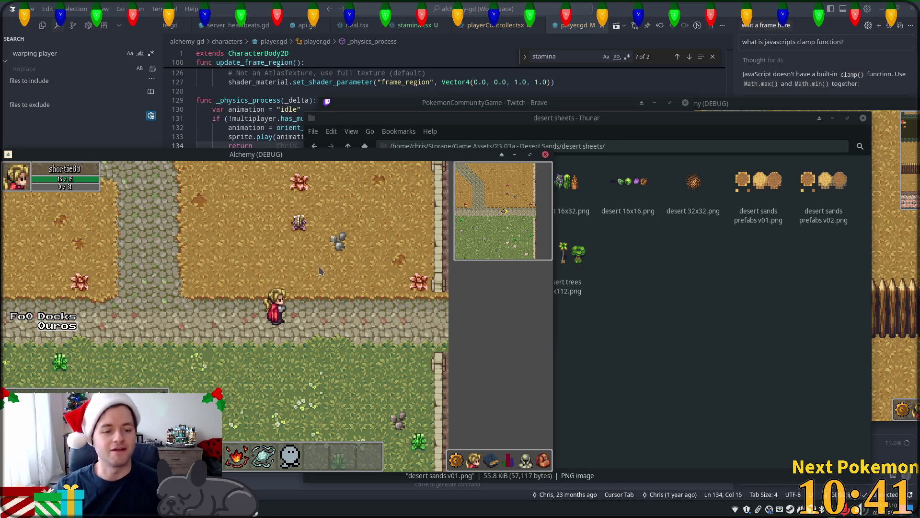
pyautogui.hotkey('alt', 'Tab')
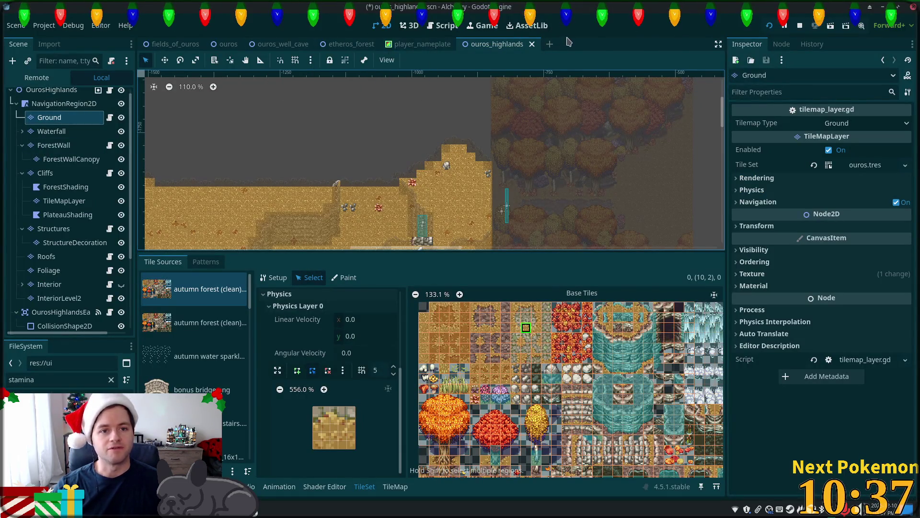
# Close ouros_highlands, open fields_of_ouros, and inspect its NavigationRegion2D and FieldsOfOuros nodes.
pyautogui.click(532, 44)
pyautogui.click(175, 44)
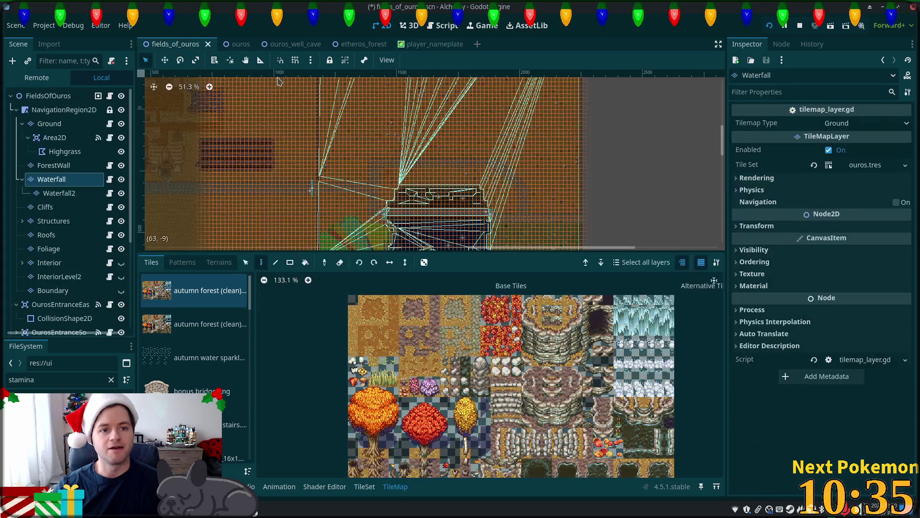
pyautogui.scroll(-12, 171, 133)
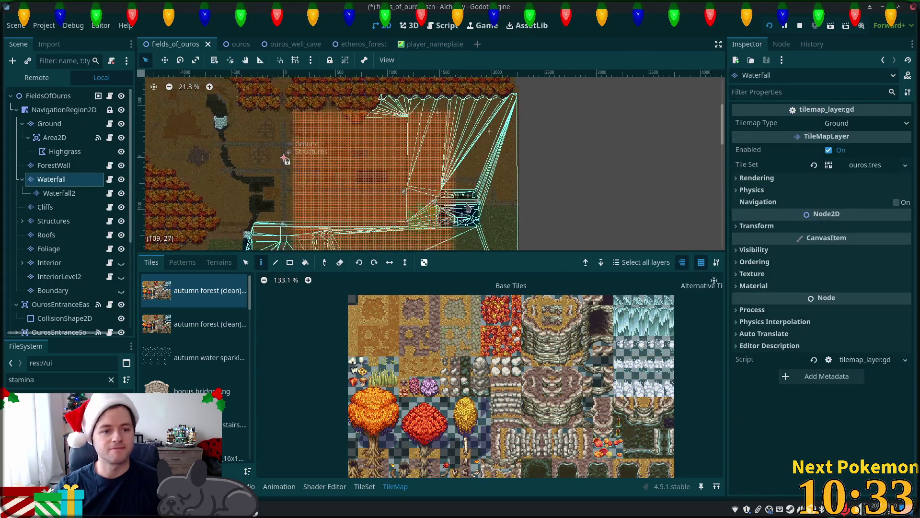
pyautogui.scroll(-3, 561, 174)
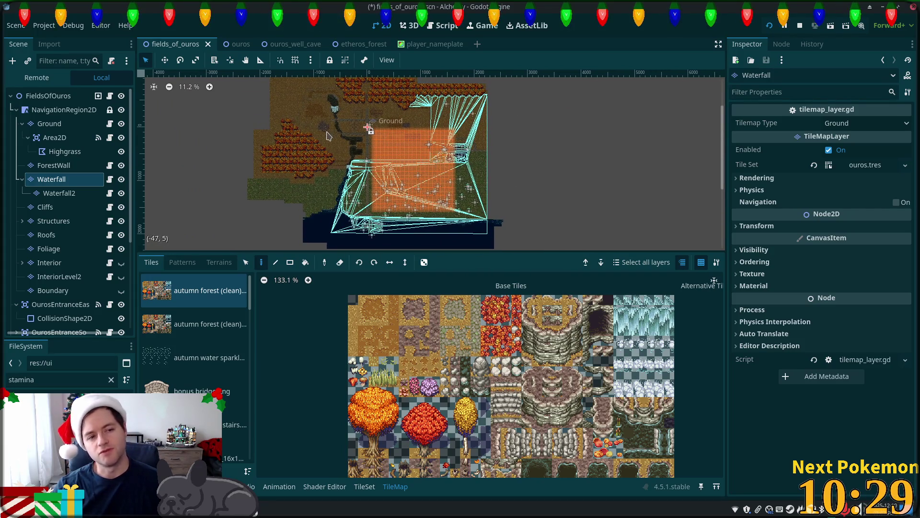
pyautogui.click(52, 110)
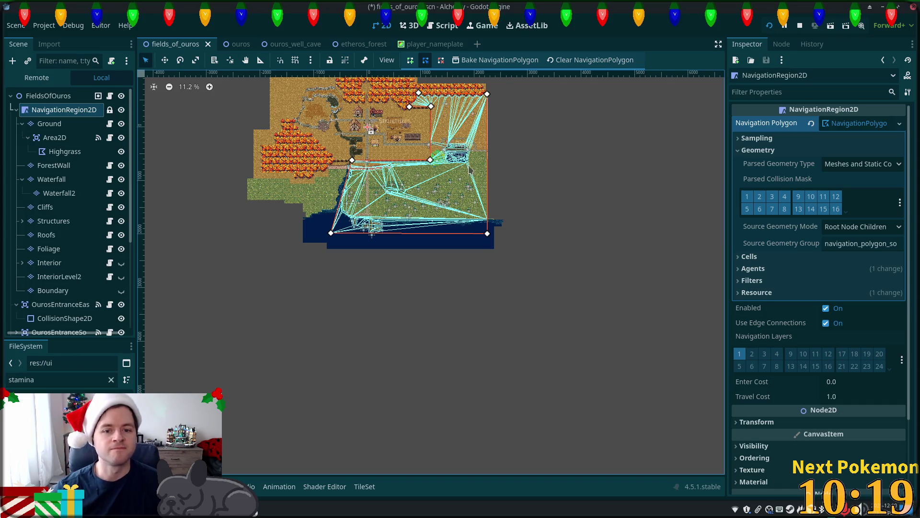
pyautogui.scroll(1, 498, 168)
pyautogui.scroll(3, 443, 168)
pyautogui.scroll(2, 443, 168)
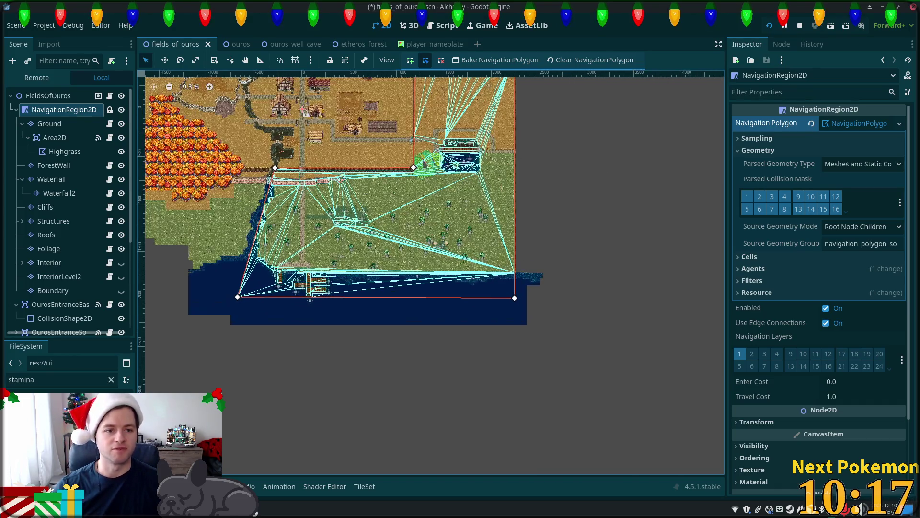
pyautogui.click(51, 97)
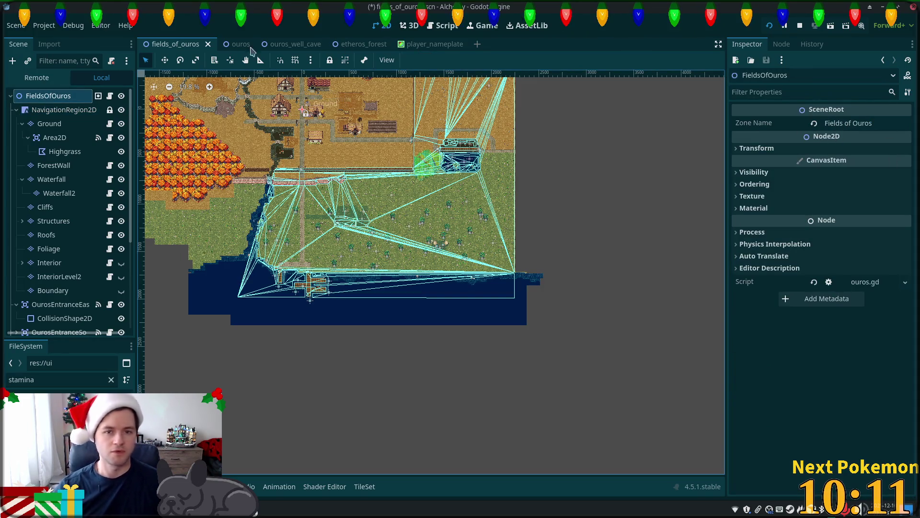
# Filter the FileSystem by 'fields' and select the matching scene in the scenes folder.
pyautogui.click(43, 381)
pyautogui.write('fields')
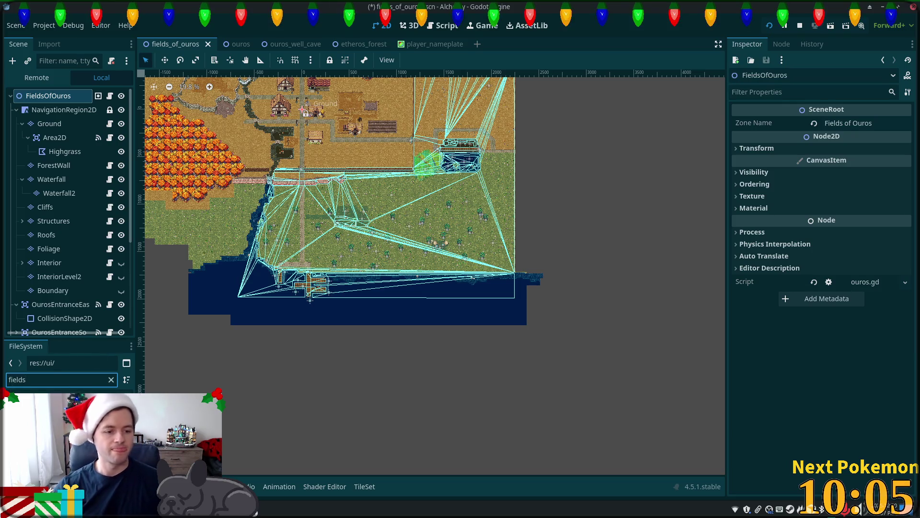
pyautogui.click(67, 398)
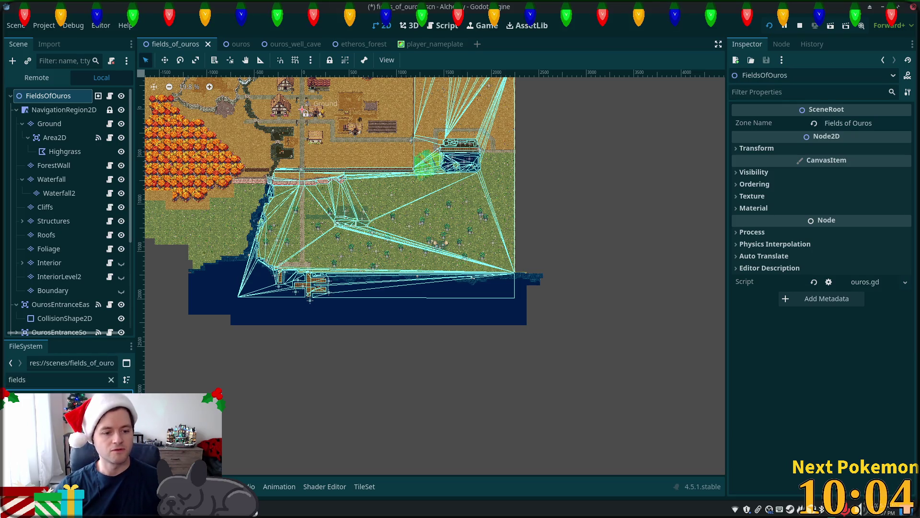
# Clear the file filter and start a new scene in the scenes folder, then dismiss it.
pyautogui.click(112, 379)
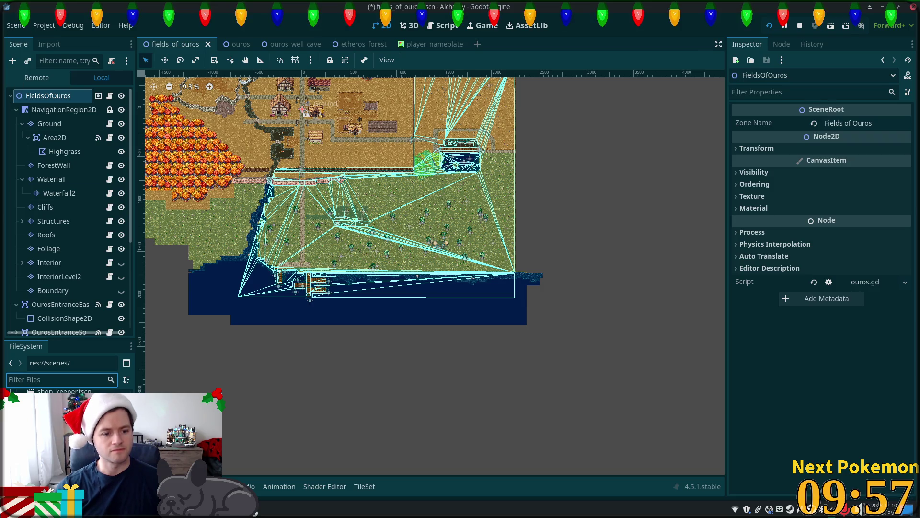
pyautogui.rightClick(48, 398)
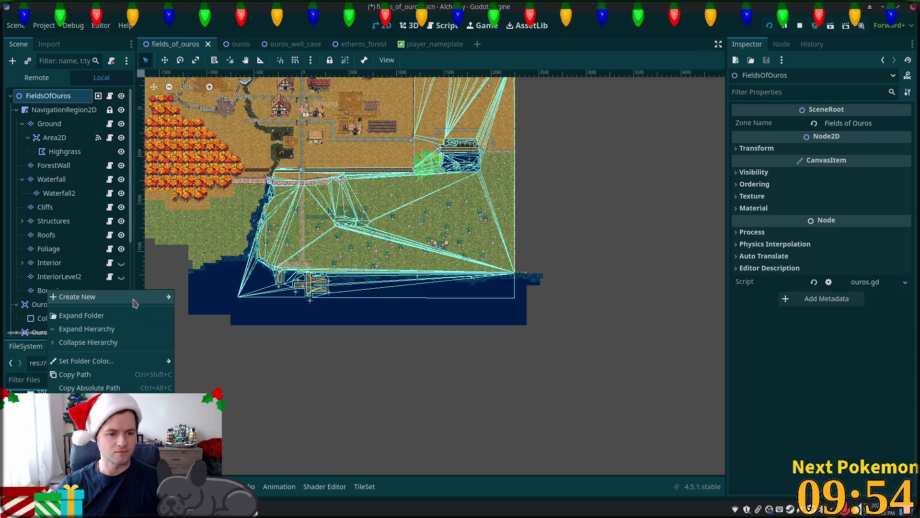
pyautogui.click(203, 391)
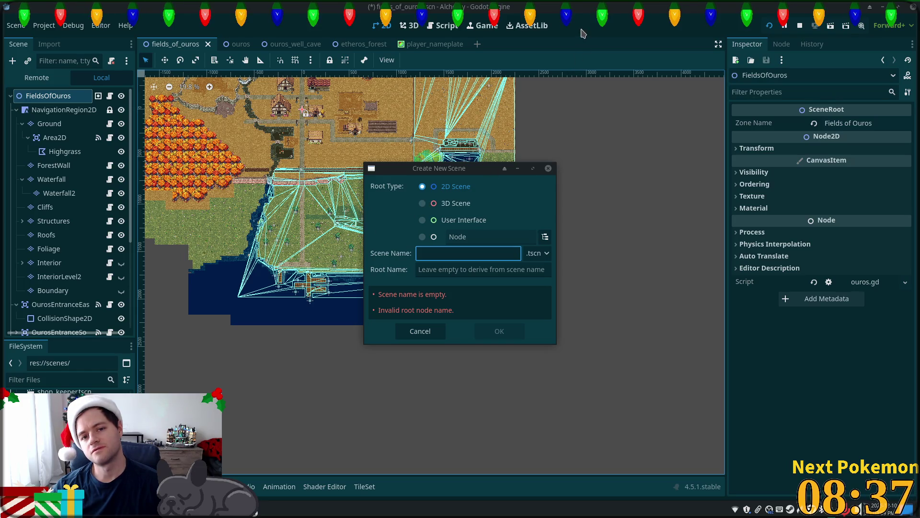
pyautogui.click(548, 168)
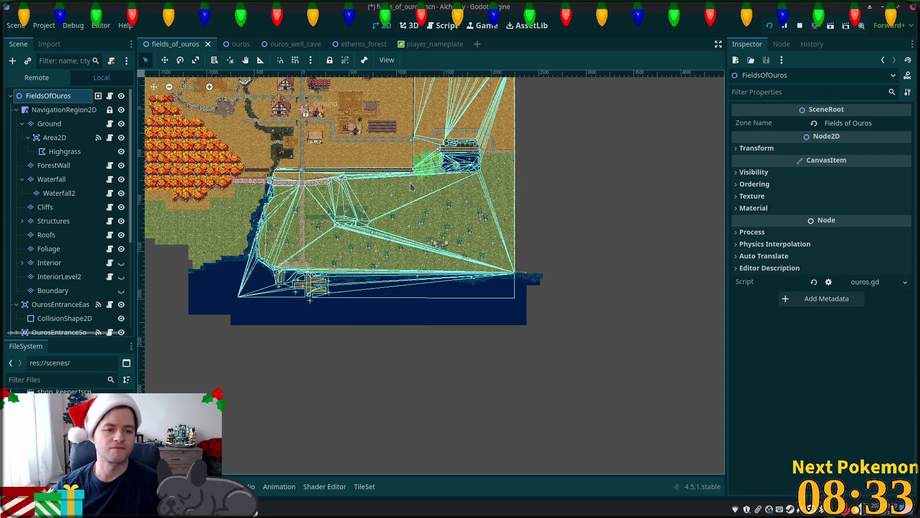
# Reopen Create New > Scene for the scenes folder, then switch to Cursor.
pyautogui.rightClick(50, 402)
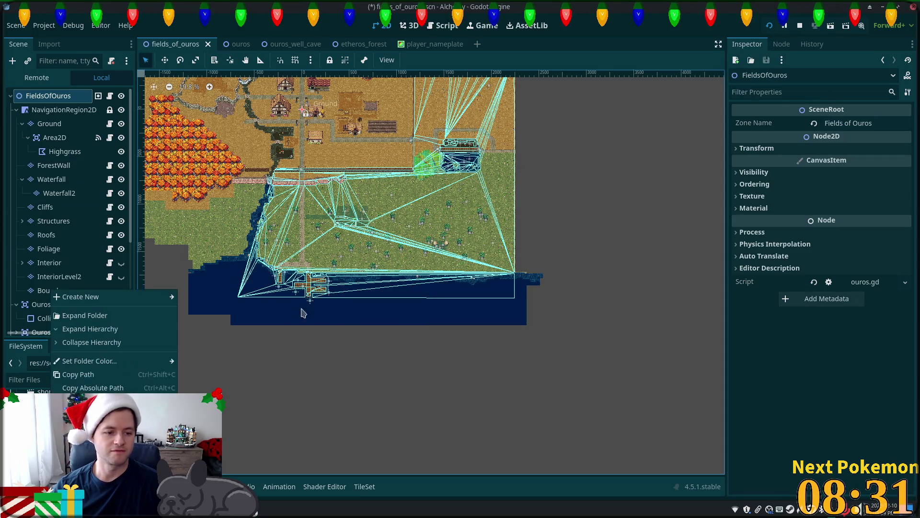
pyautogui.moveTo(163, 297)
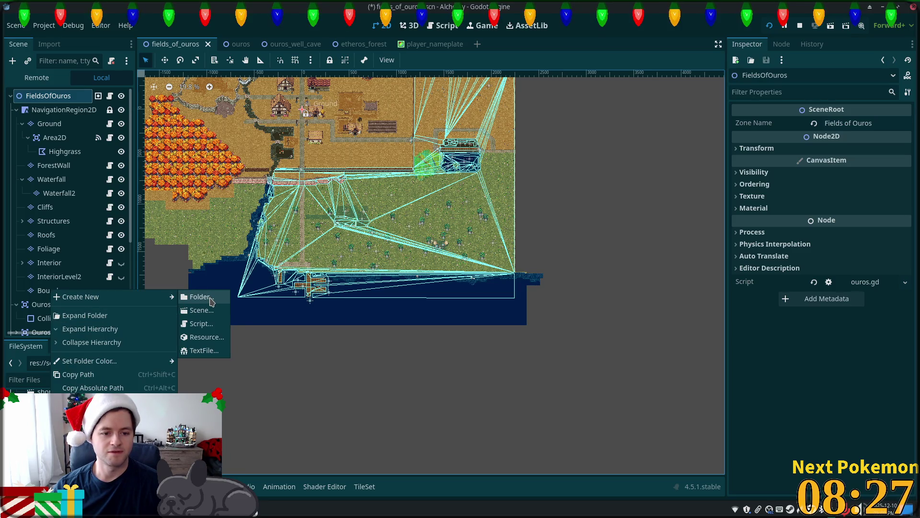
pyautogui.click(202, 310)
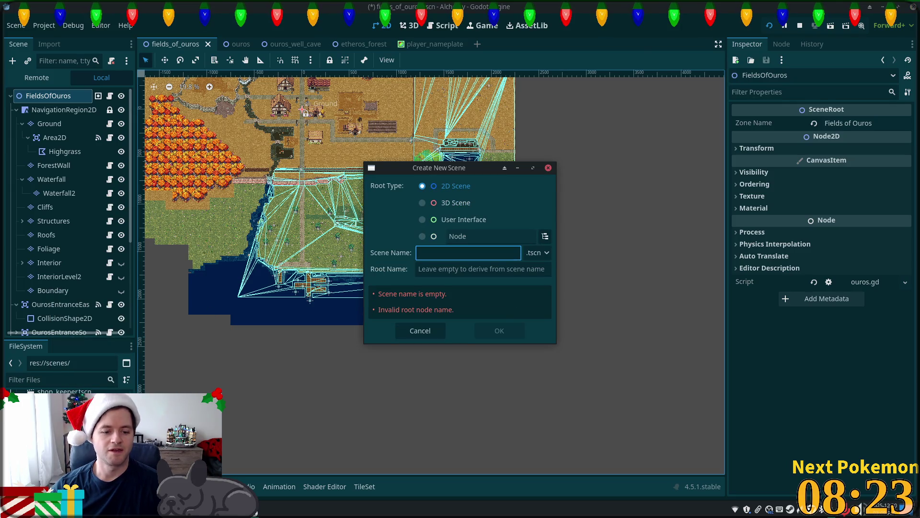
pyautogui.click(260, 513)
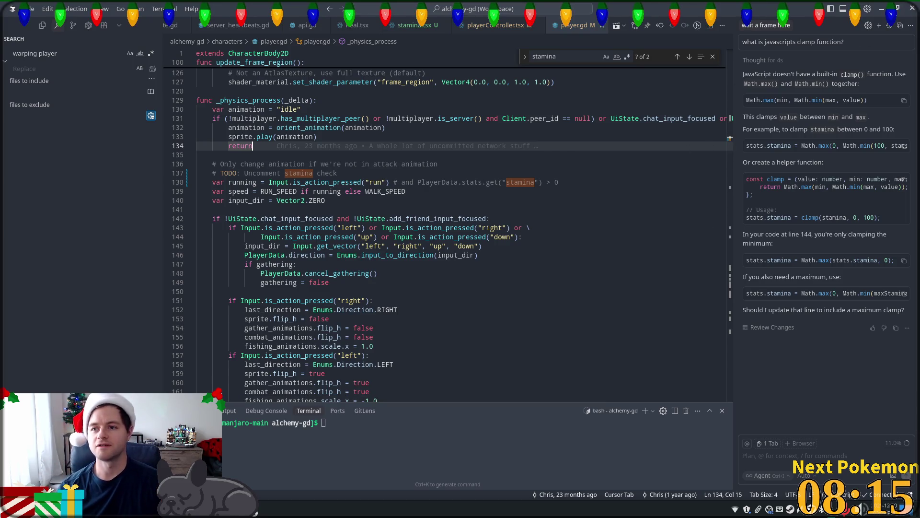
# Ask Cursor's AI chat for 10 alchemy-world desert names and pick 'Sol' from suggestion 8.
pyautogui.click(880, 25)
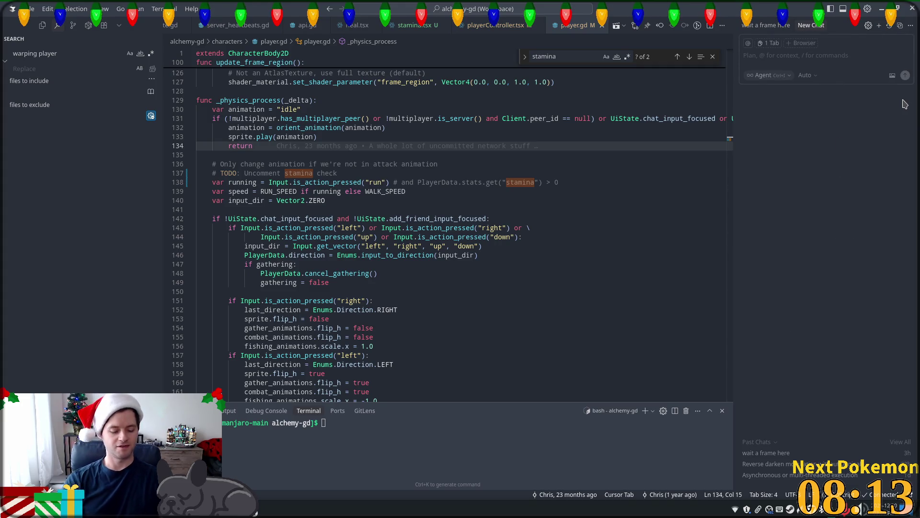
pyautogui.write('can you give ')
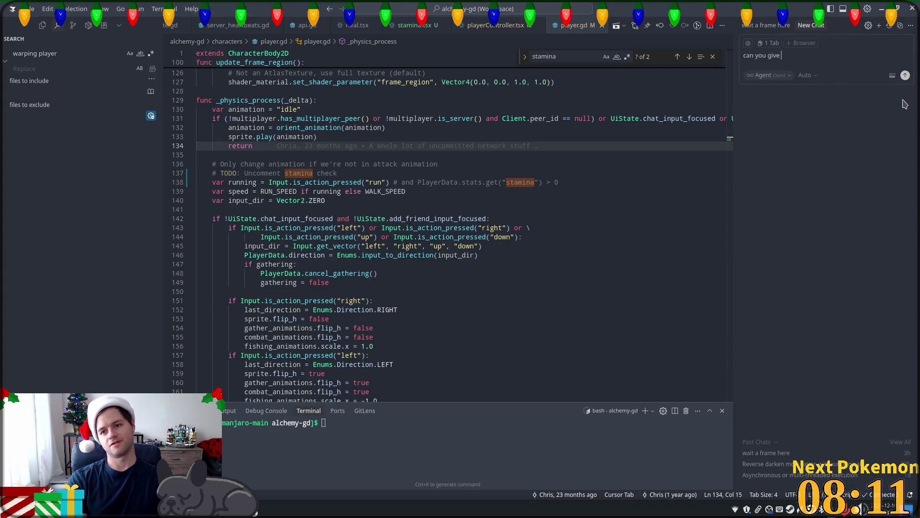
pyautogui.write('me ')
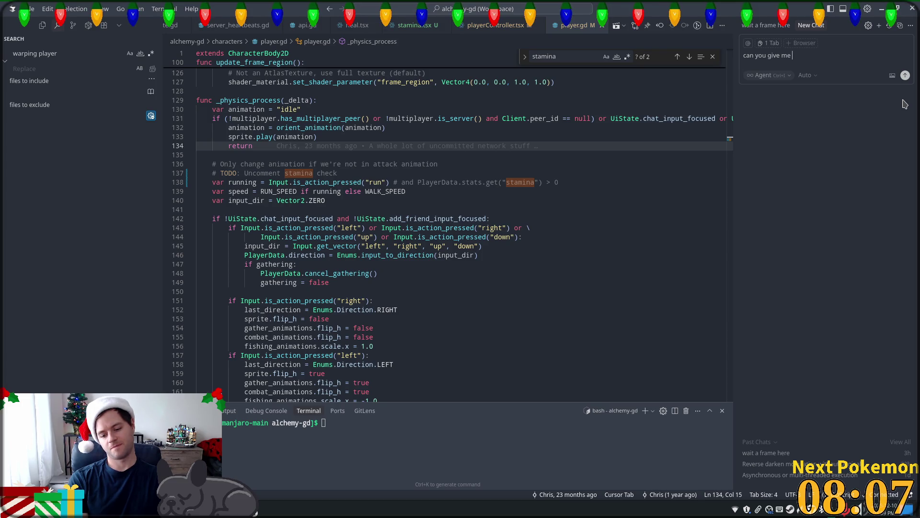
pyautogui.write('10')
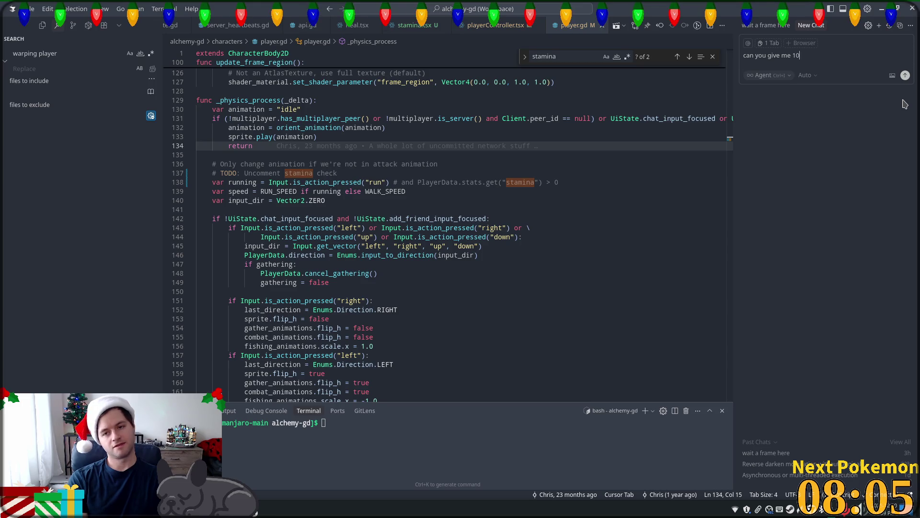
pyautogui.write(' good ames for a')
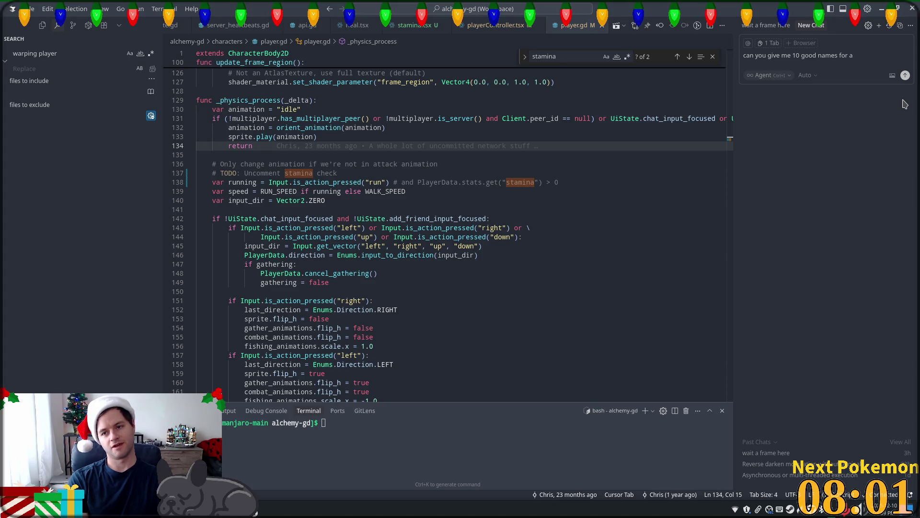
pyautogui.write(' desert')
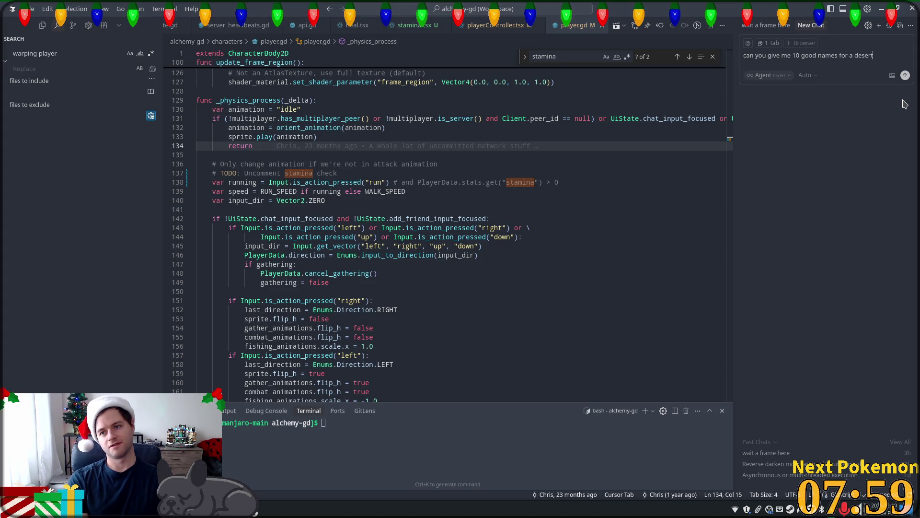
pyautogui.write(' la')
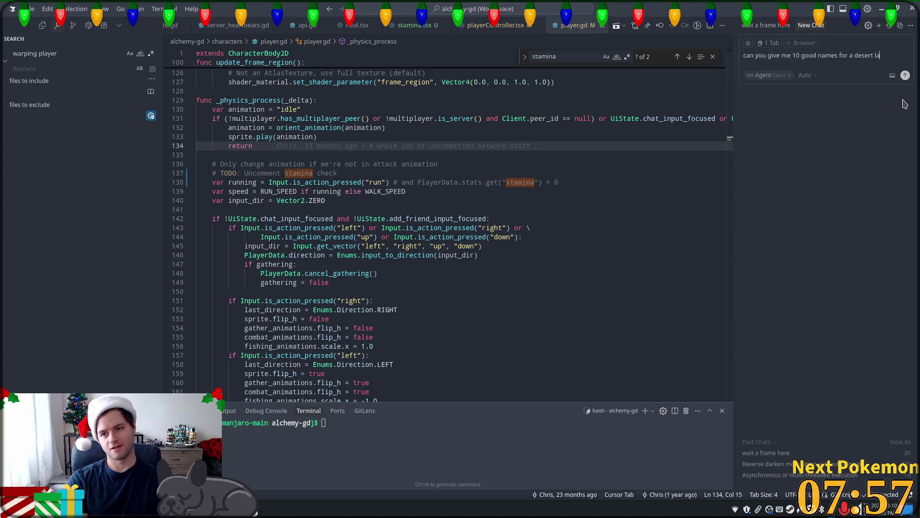
pyautogui.write('nd ina worl')
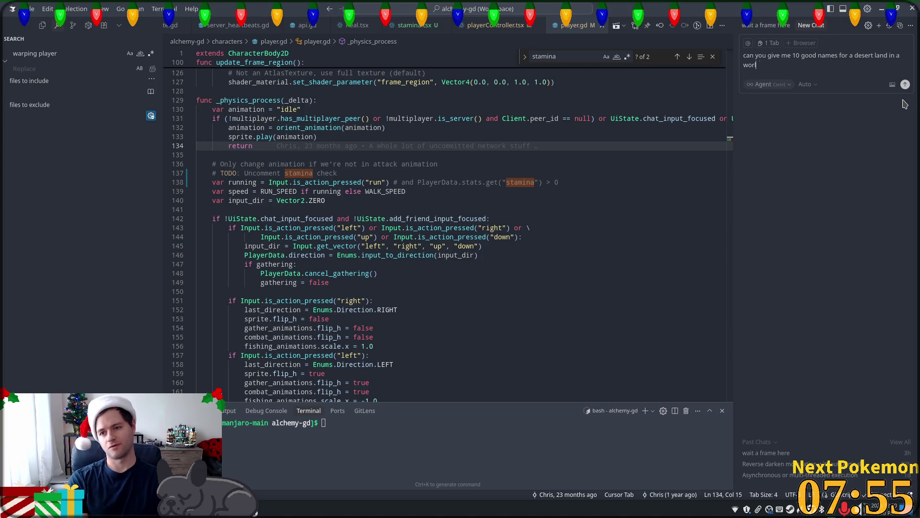
pyautogui.write('d tha')
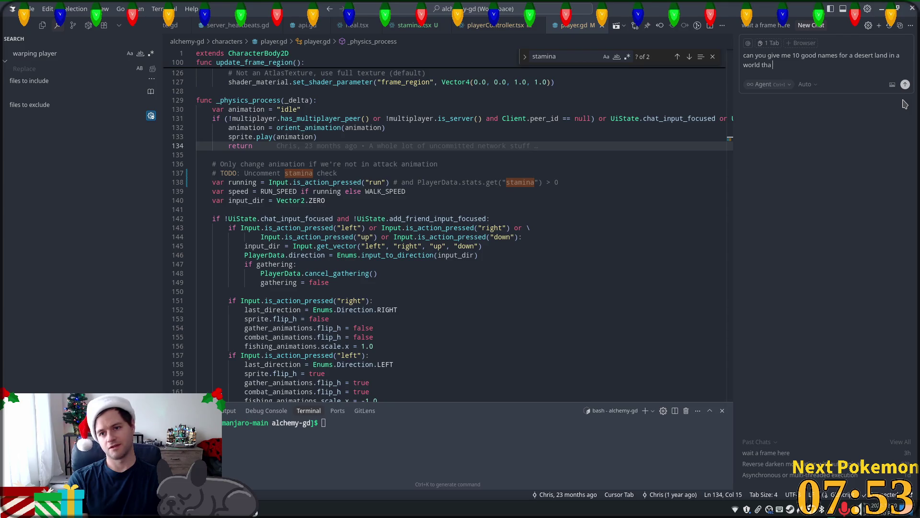
pyautogui.write('tt revol')
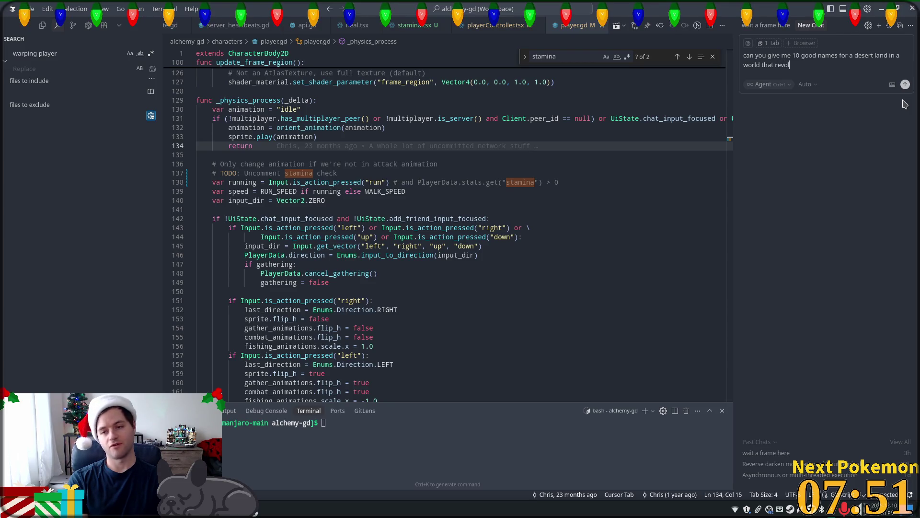
pyautogui.write('ves around ')
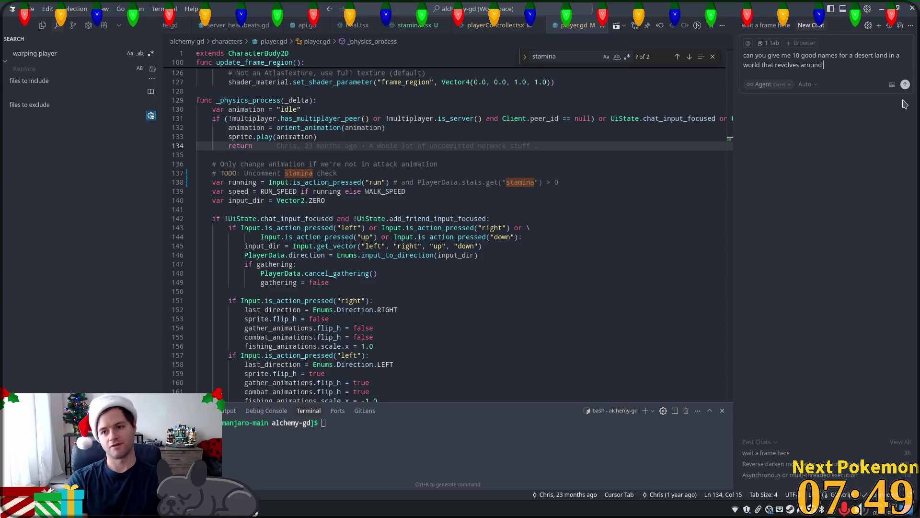
pyautogui.write('alche')
pyautogui.write('?')
pyautogui.press('Return')
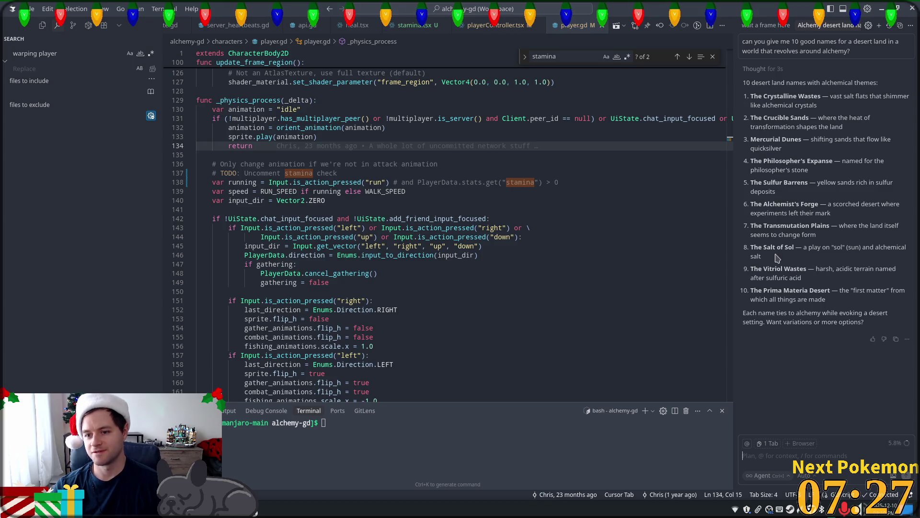
pyautogui.doubleClick(790, 247)
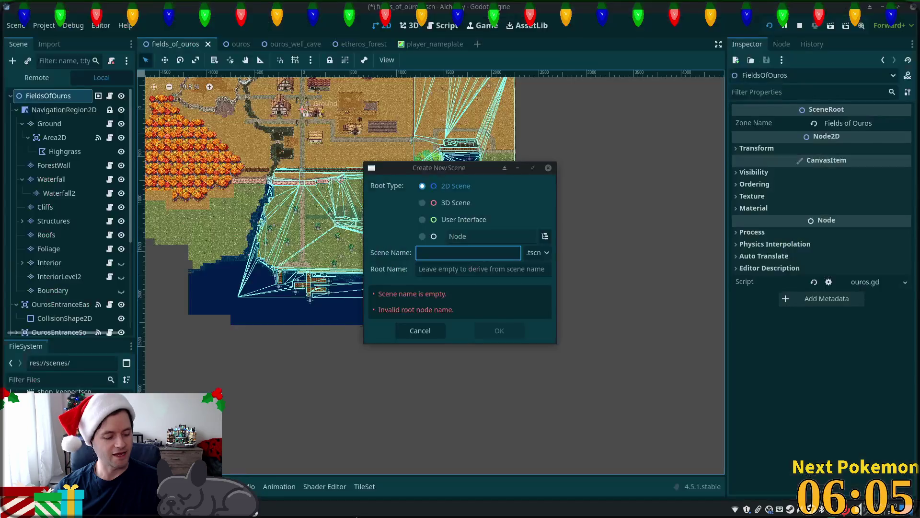
pyautogui.hotkey('alt', 'Tab')
# Enter solara_desert as the new 2D scene's name and confirm creation.
pyautogui.click(458, 248)
pyautogui.write('solara_de')
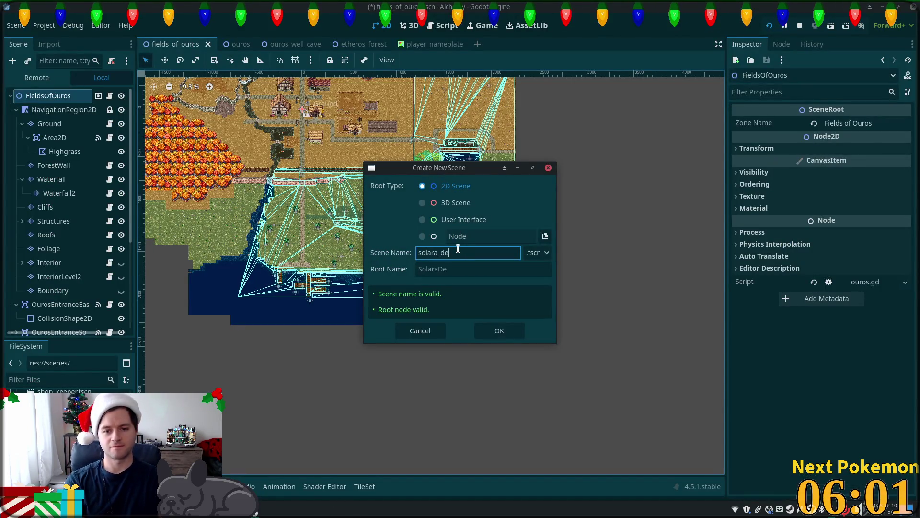
pyautogui.write('sert')
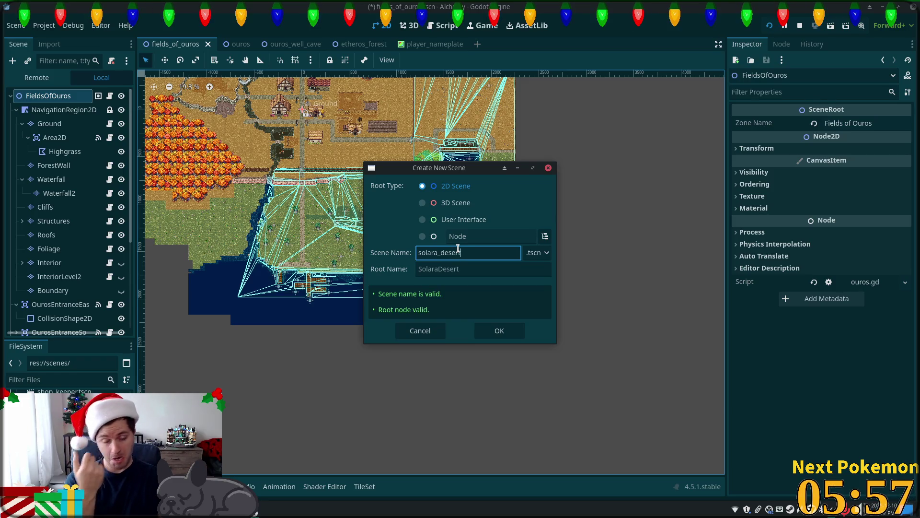
pyautogui.press('Return')
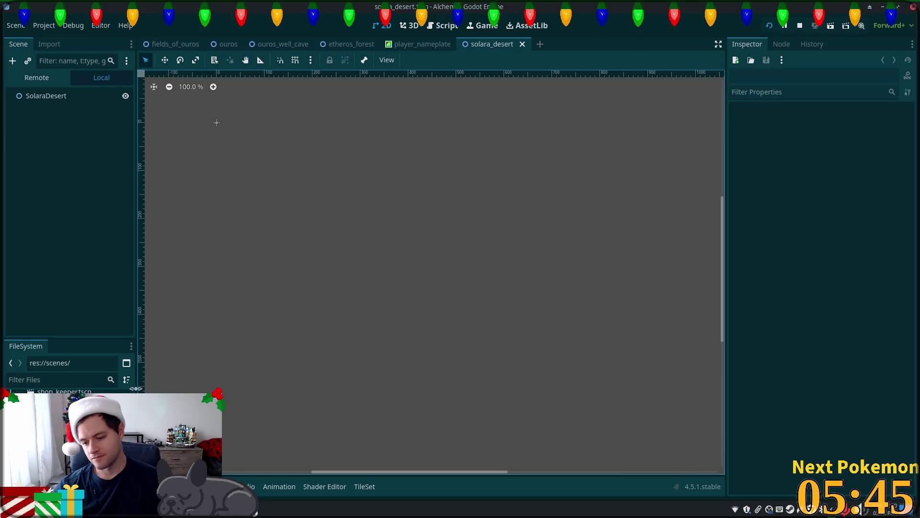
# Attach the existing scene_root.gd script to SolaraDesert and check its Zone Name property.
pyautogui.click(111, 60)
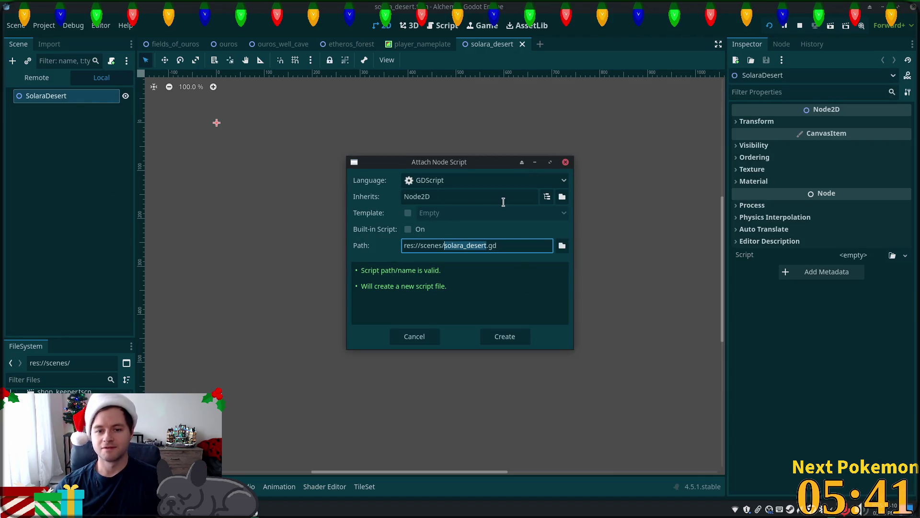
pyautogui.click(563, 245)
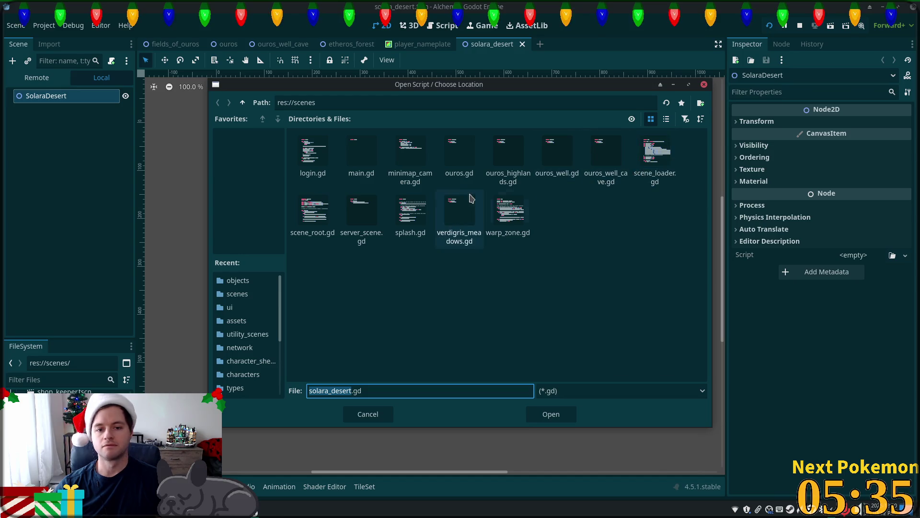
pyautogui.doubleClick(319, 211)
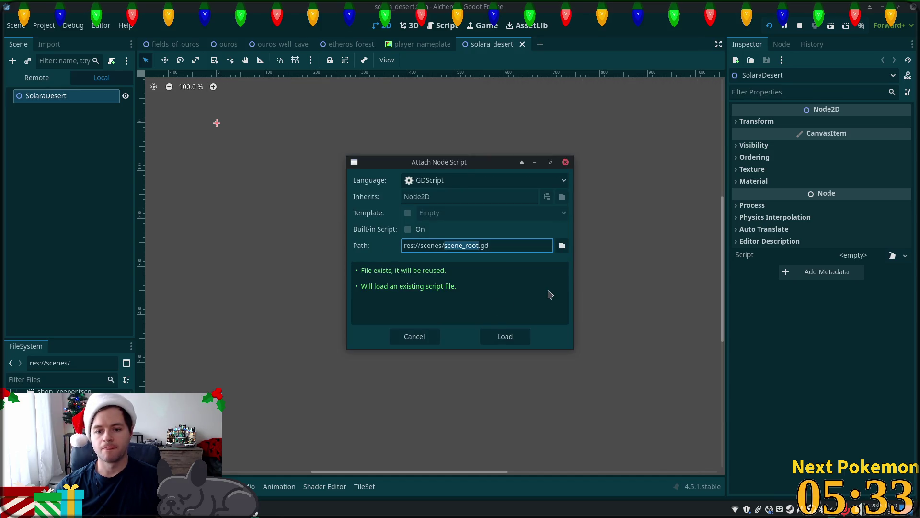
pyautogui.click(499, 336)
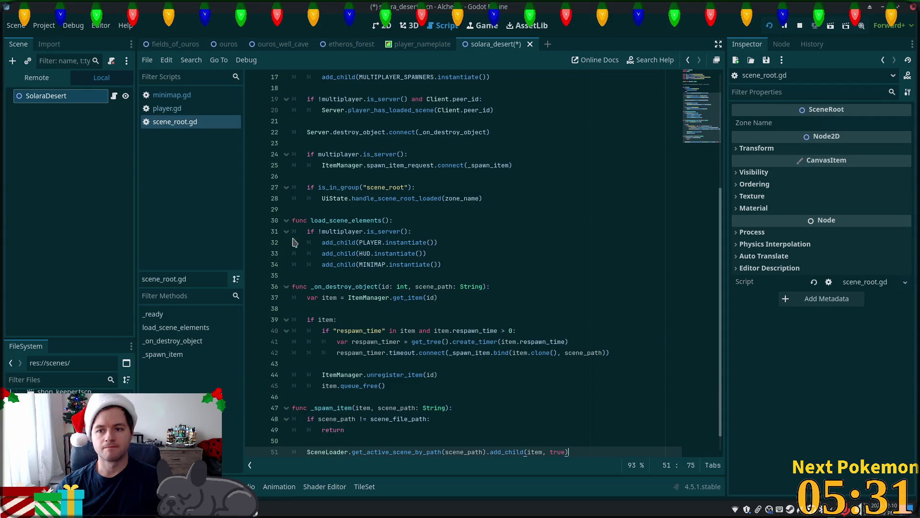
pyautogui.scroll(5, 431, 242)
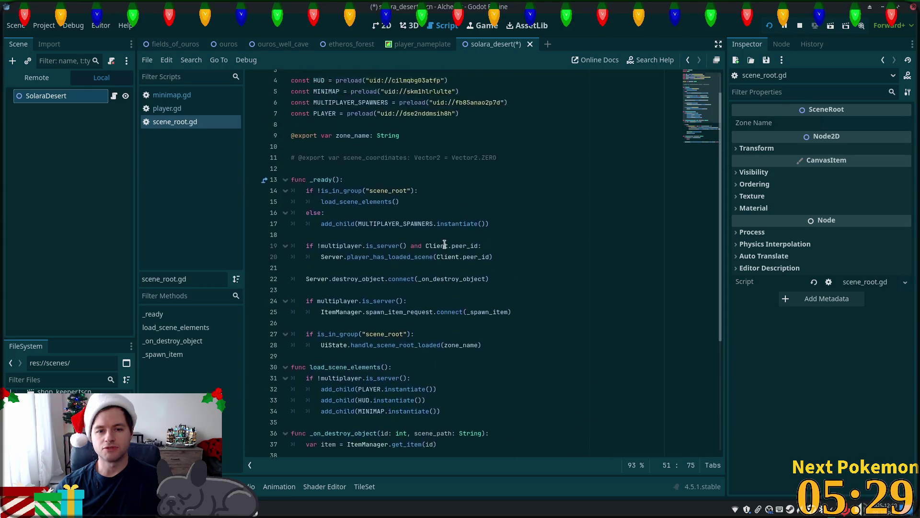
pyautogui.scroll(2, 445, 244)
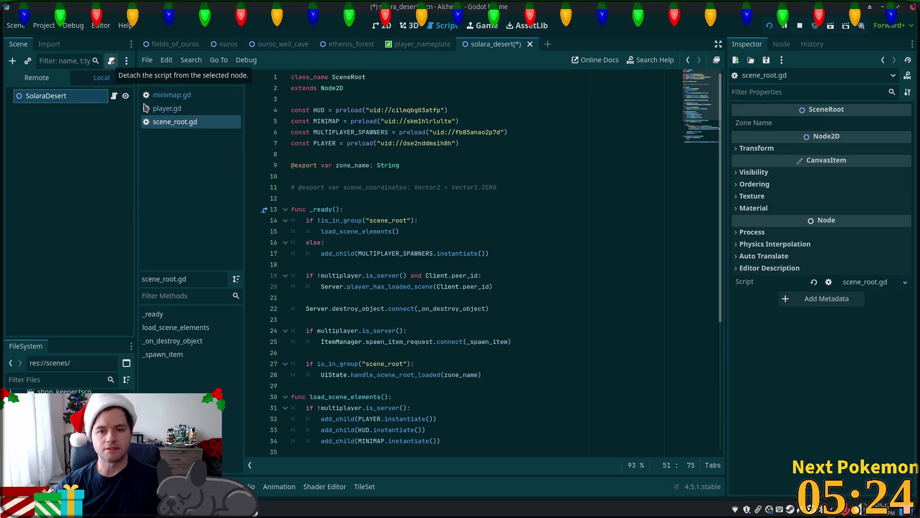
pyautogui.click(810, 123)
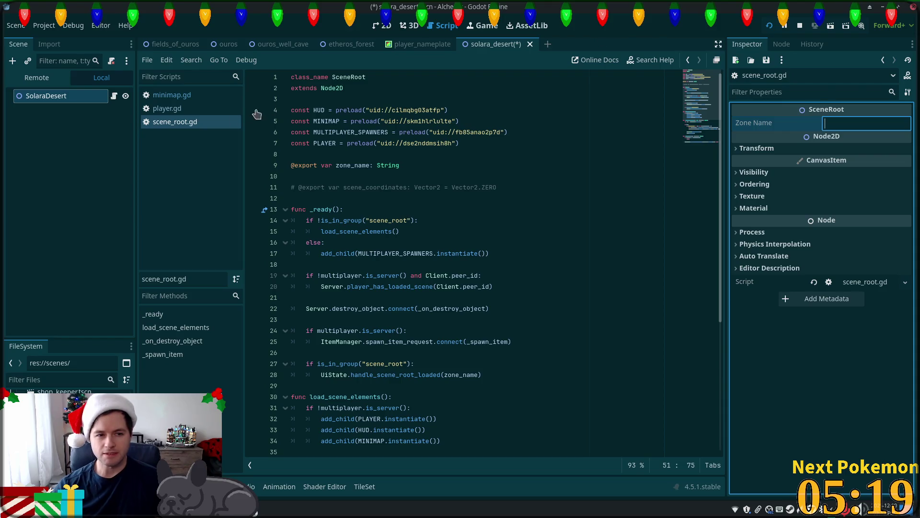
# Detach it and create a new res://scenes/solara_desert.gd script, selecting its Node2D base class.
pyautogui.click(113, 62)
pyautogui.click(111, 61)
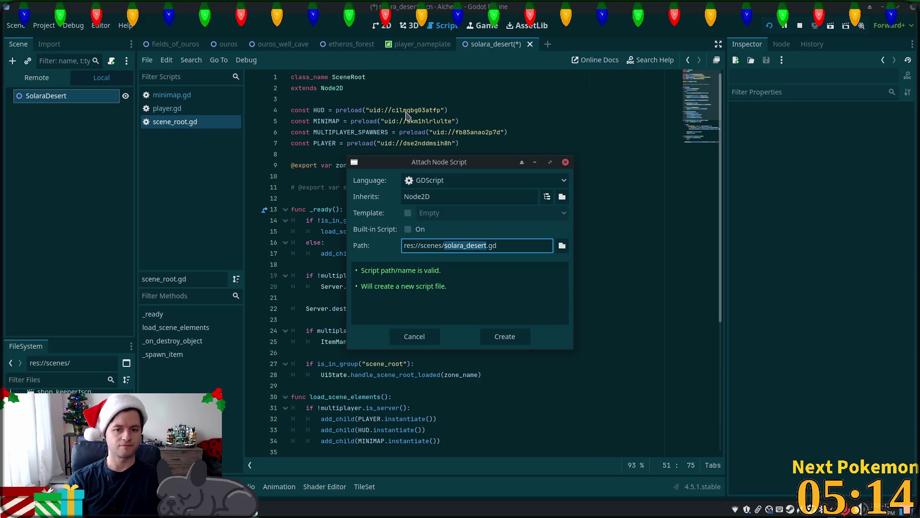
pyautogui.press('Return')
pyautogui.doubleClick(323, 76)
# Write 'extends SceneRoot' and a _ready() function calling super(), then save.
pyautogui.write('SceneR')
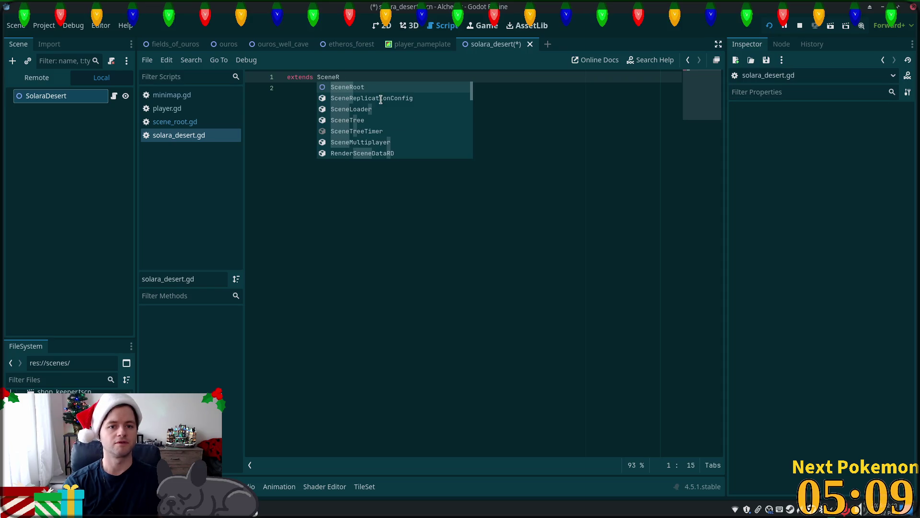
pyautogui.press('Return')
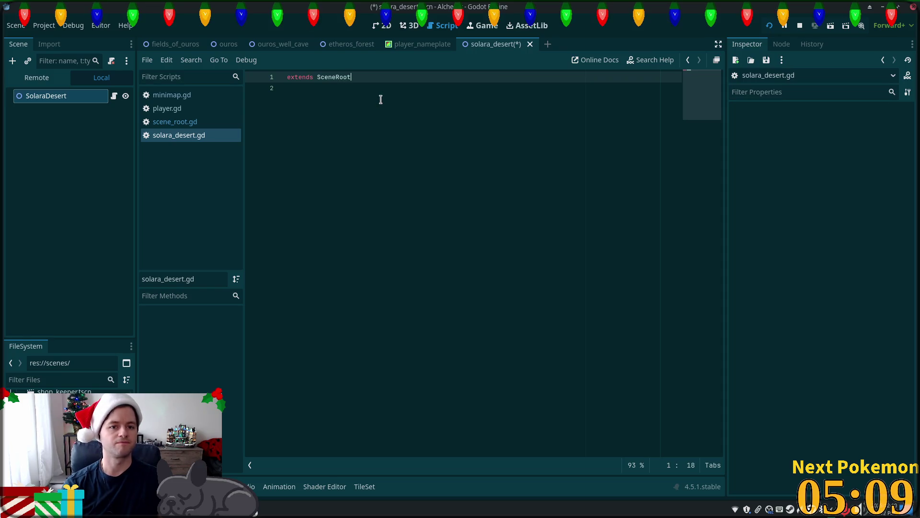
pyautogui.click(424, 137)
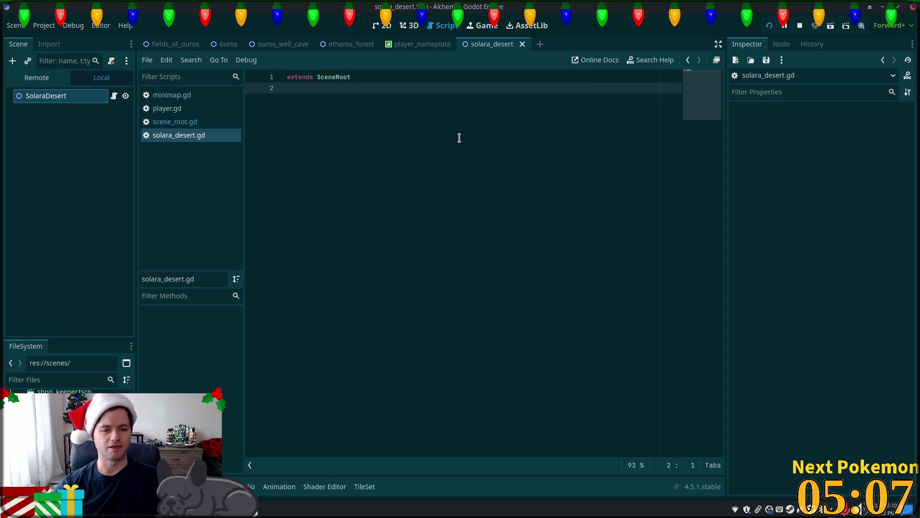
pyautogui.press('Return')
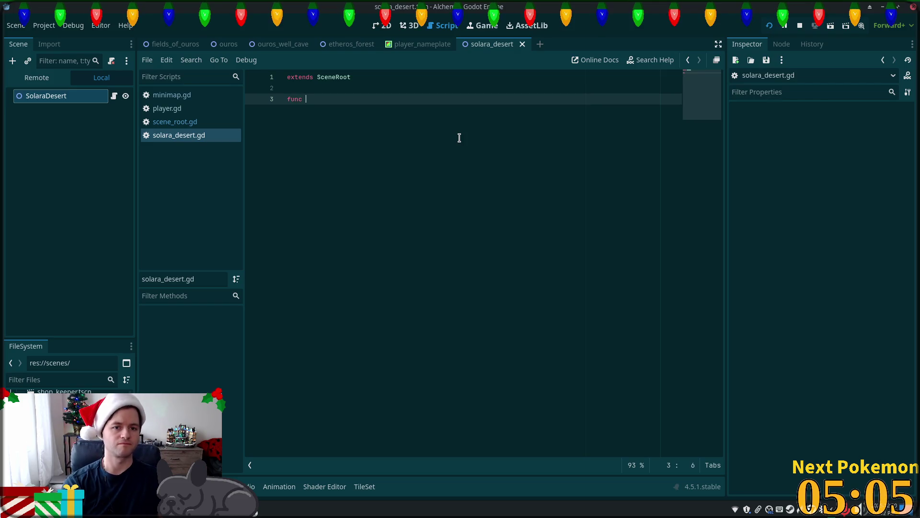
pyautogui.write('_re')
pyautogui.press('Return')
pyautogui.press('Return')
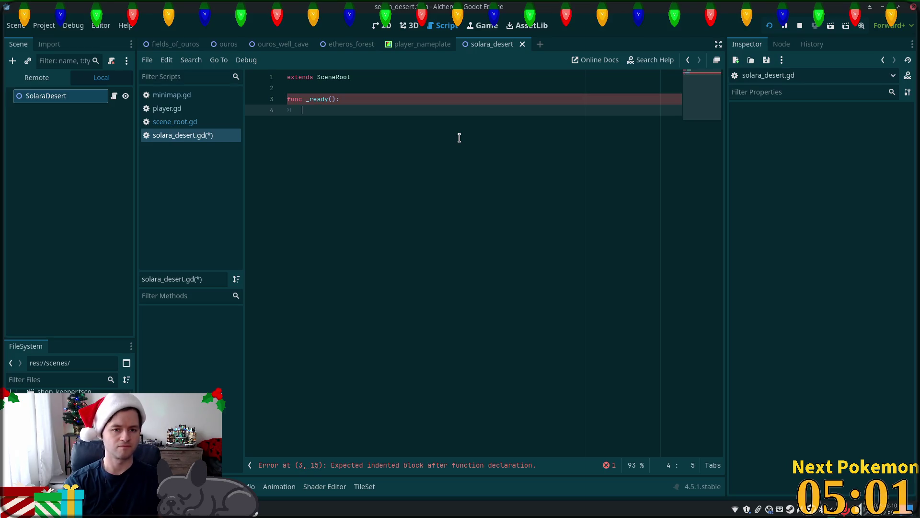
pyautogui.write('sup')
pyautogui.press('Return')
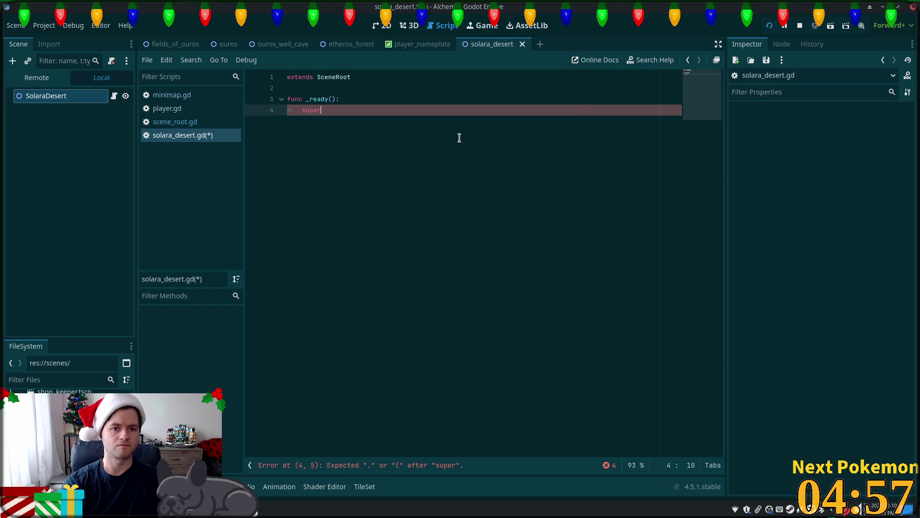
pyautogui.write('()')
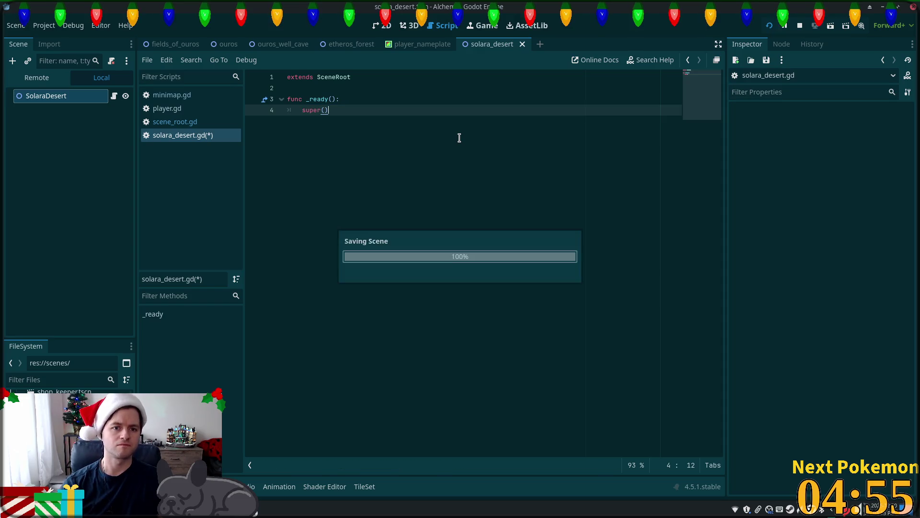
pyautogui.hotkey('ctrl', 's')
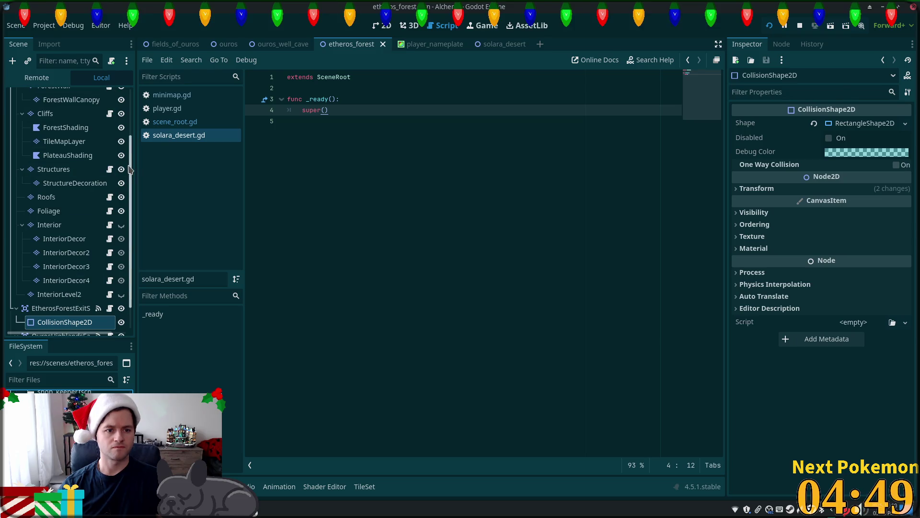
# Match ouros.gd by changing the call to super._ready() and save the script.
pyautogui.scroll(1, 127, 127)
pyautogui.scroll(2, 128, 127)
pyautogui.click(110, 96)
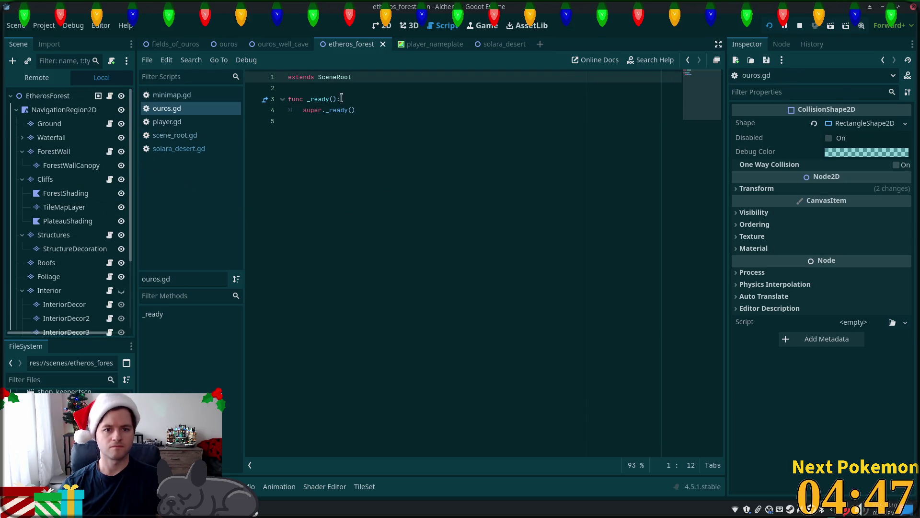
pyautogui.moveTo(355, 110); pyautogui.dragTo(293, 111)
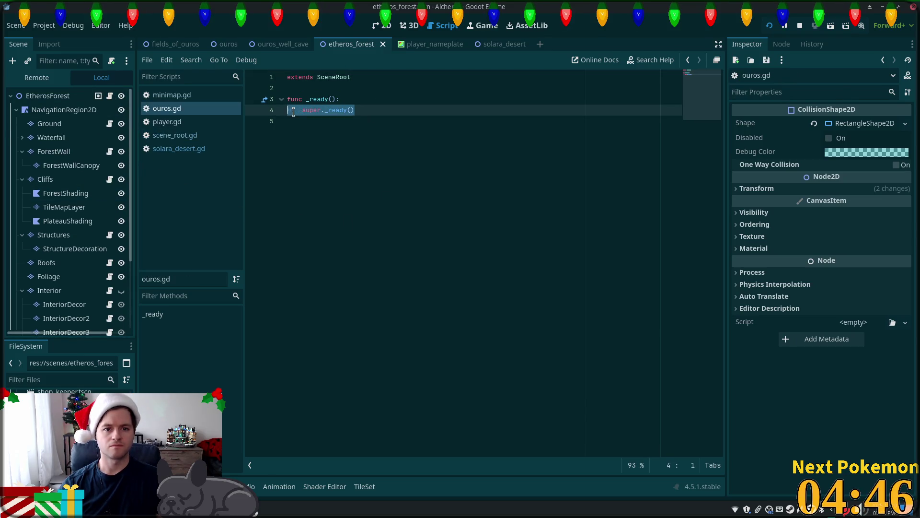
pyautogui.click(504, 43)
pyautogui.click(114, 96)
pyautogui.click(391, 156)
pyautogui.click(347, 113)
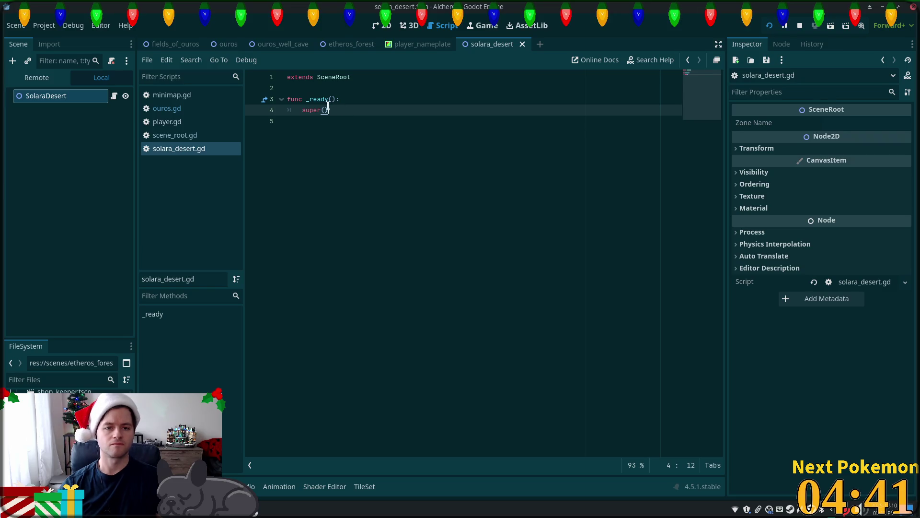
pyautogui.hotkey('ctrl', 'z')
pyautogui.hotkey('ctrl', 's')
pyautogui.click(422, 140)
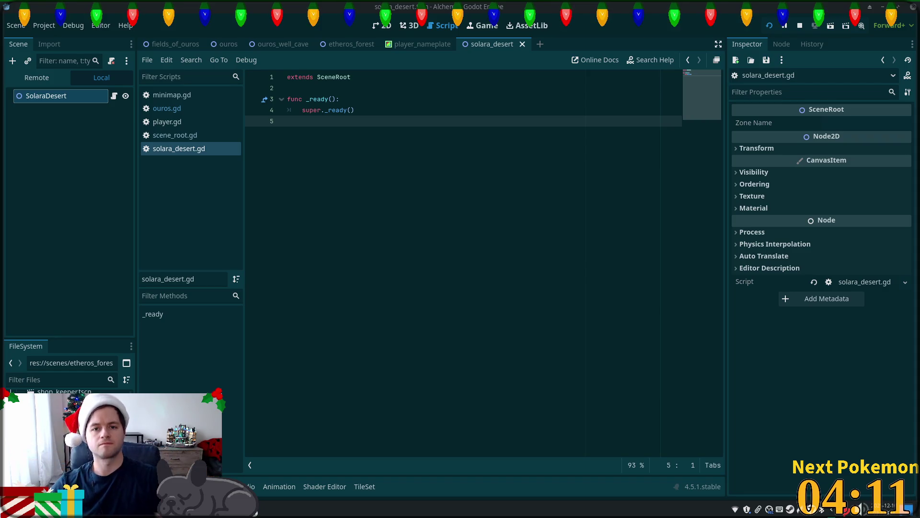
pyautogui.click(383, 26)
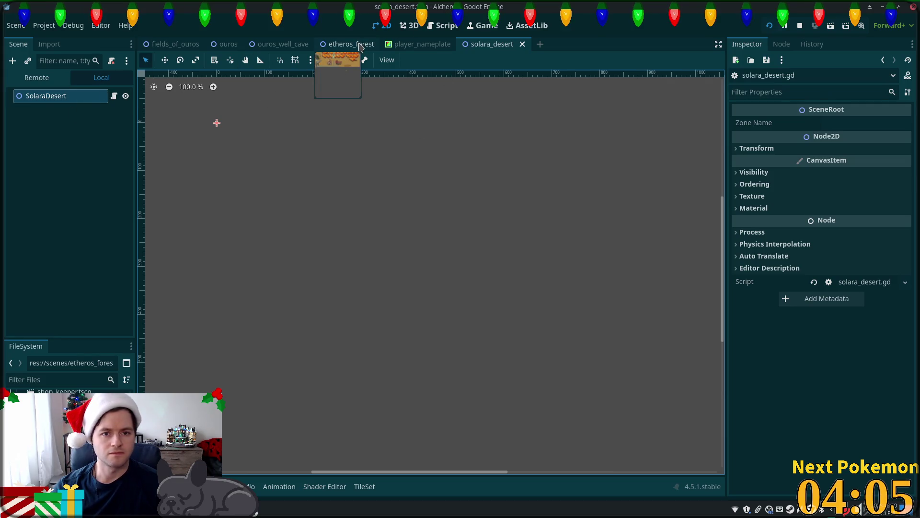
# In fields_of_ouros, inspect the NavigationRegion2D's Ground, Waterfall and Structures branches.
pyautogui.click(350, 44)
pyautogui.click(175, 46)
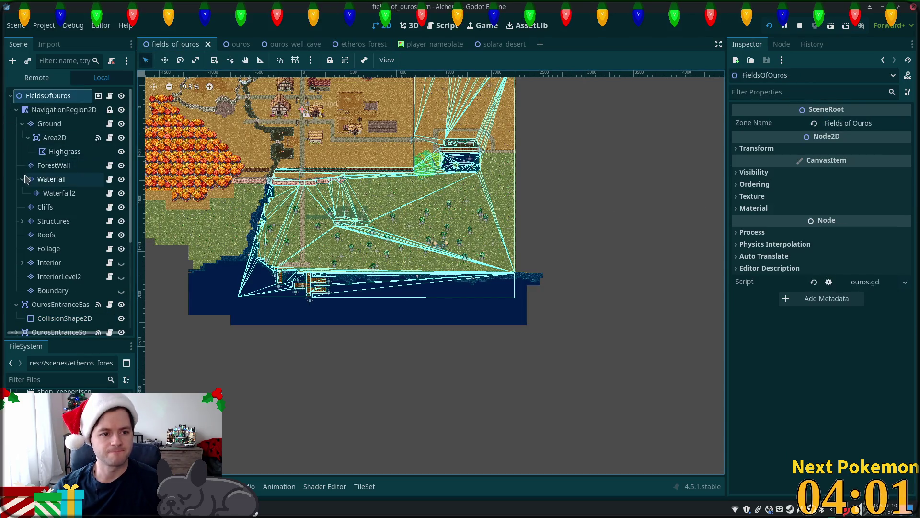
pyautogui.click(72, 110)
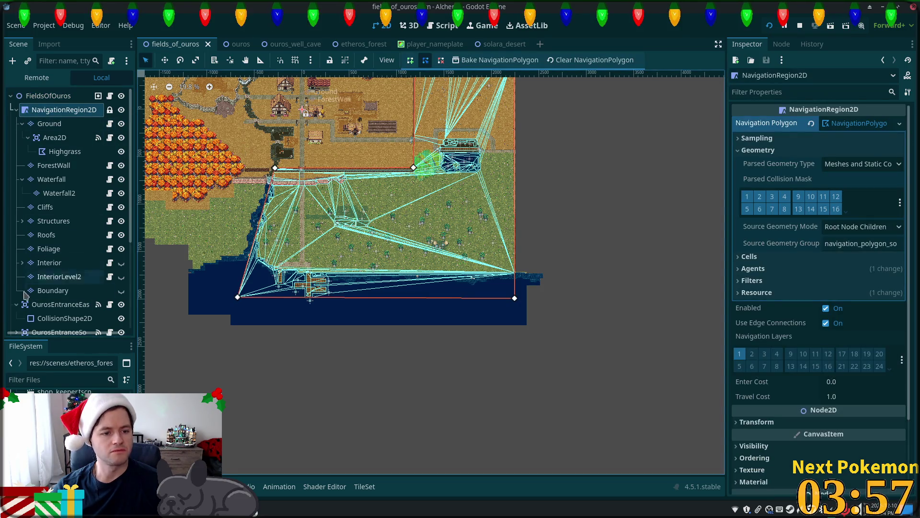
pyautogui.scroll(-3, 39, 279)
pyautogui.scroll(2, 29, 217)
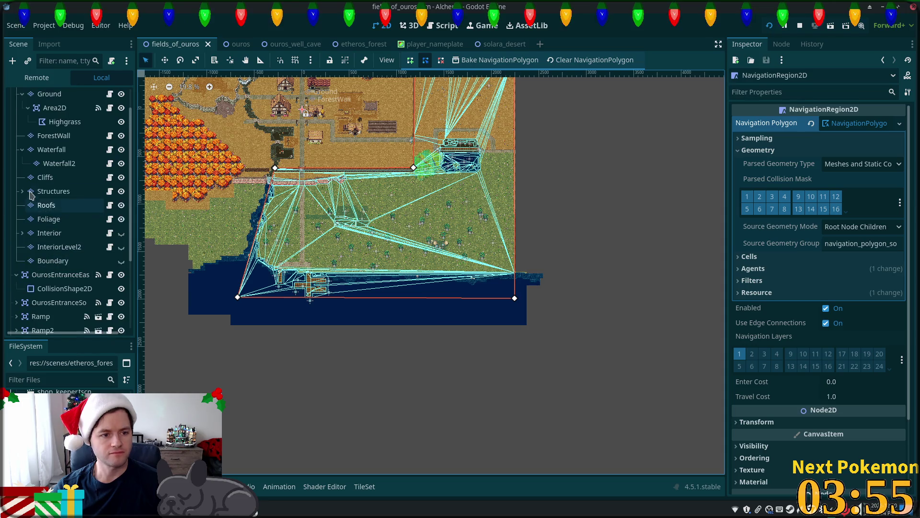
pyautogui.click(22, 191)
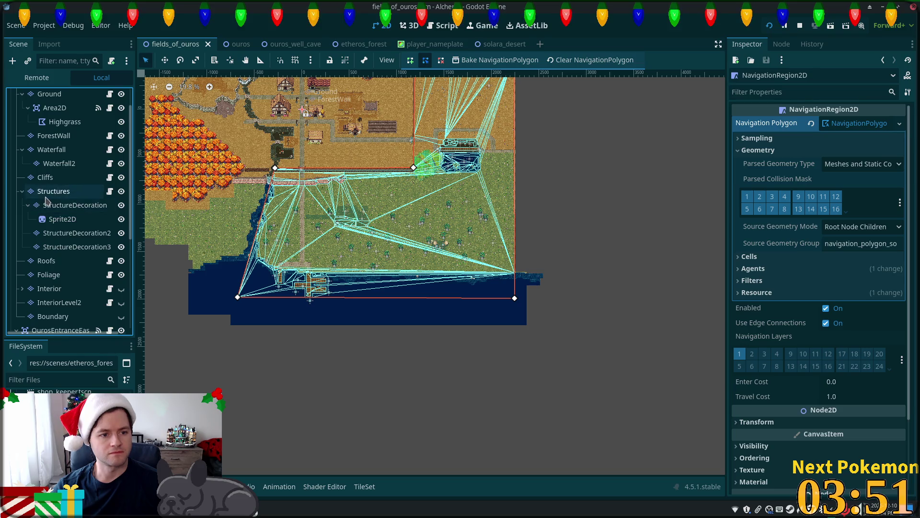
pyautogui.scroll(2, 54, 211)
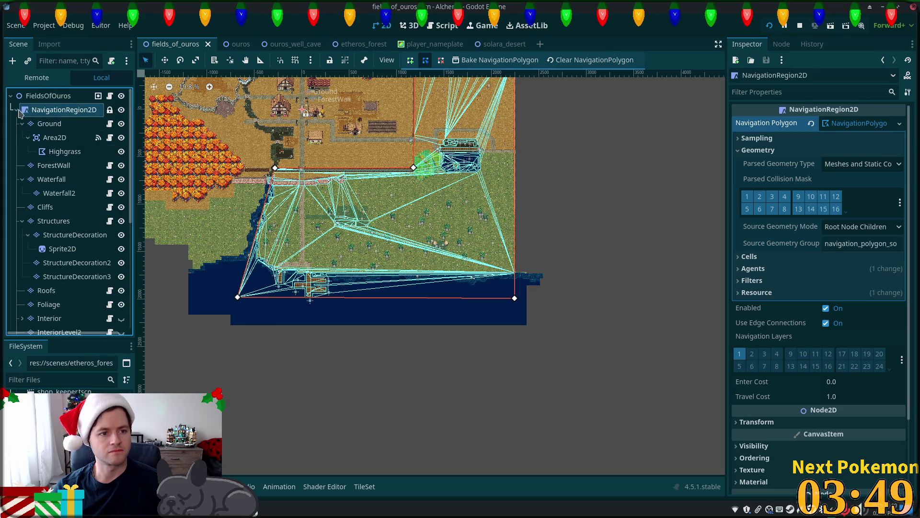
pyautogui.click(23, 124)
pyautogui.click(22, 151)
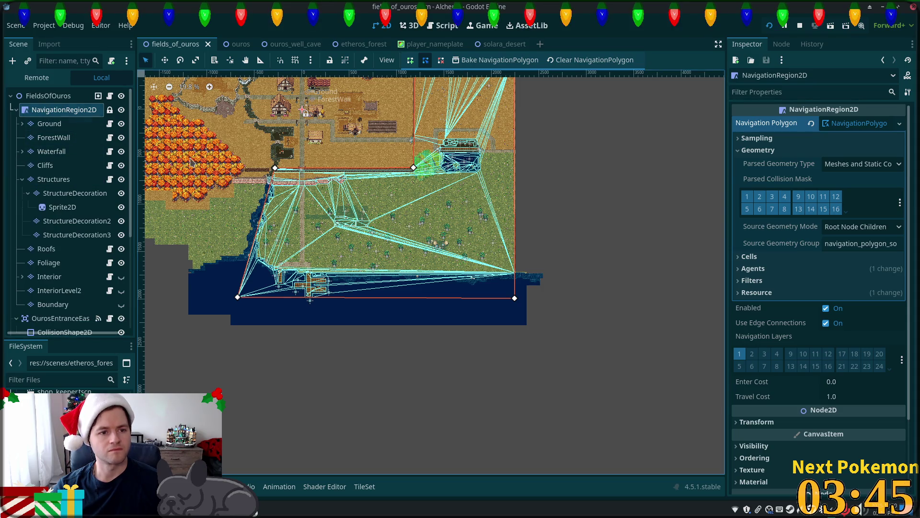
# Copy the NavigationRegion2D branch and switch to the solara_desert scene.
pyautogui.click(49, 97)
pyautogui.click(62, 110)
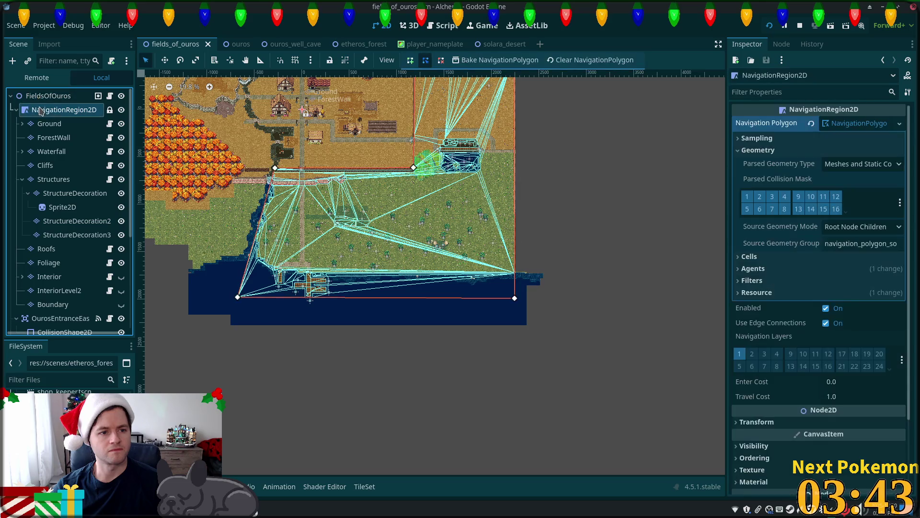
pyautogui.rightClick(40, 107)
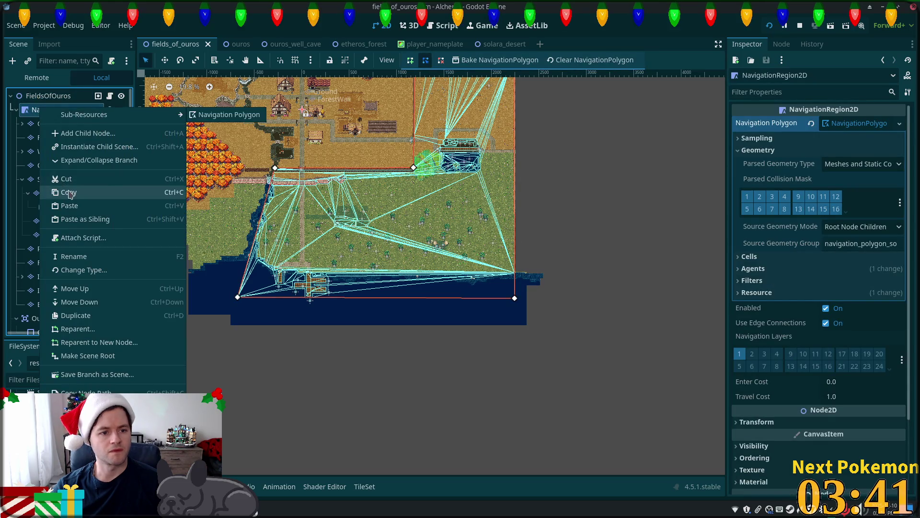
pyautogui.press('Escape')
pyautogui.click(503, 44)
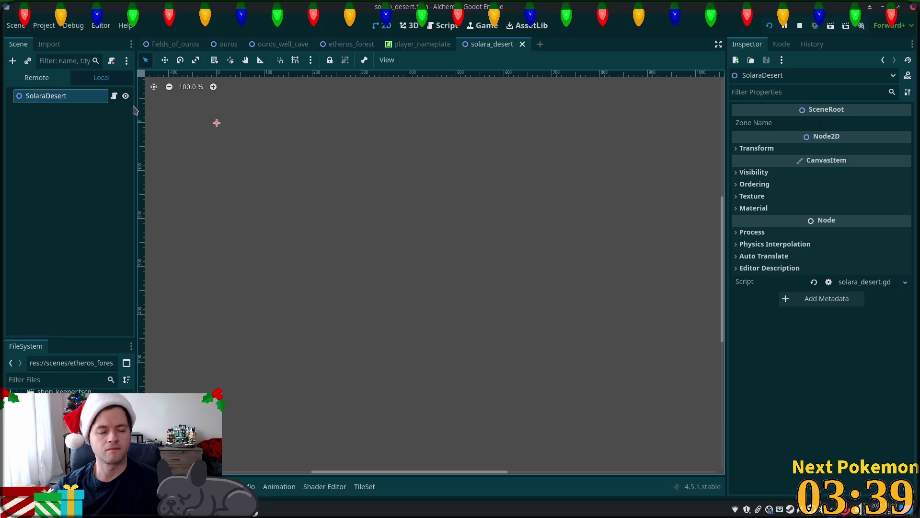
# Select the pasted Ground layer and erase most of its tiles with the Rect tool.
pyautogui.scroll(-5, 513, 242)
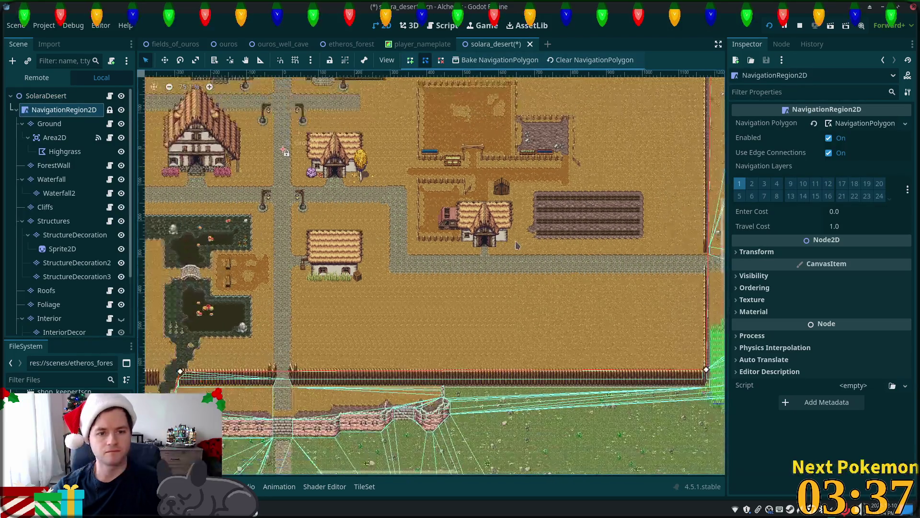
pyautogui.scroll(-4, 514, 245)
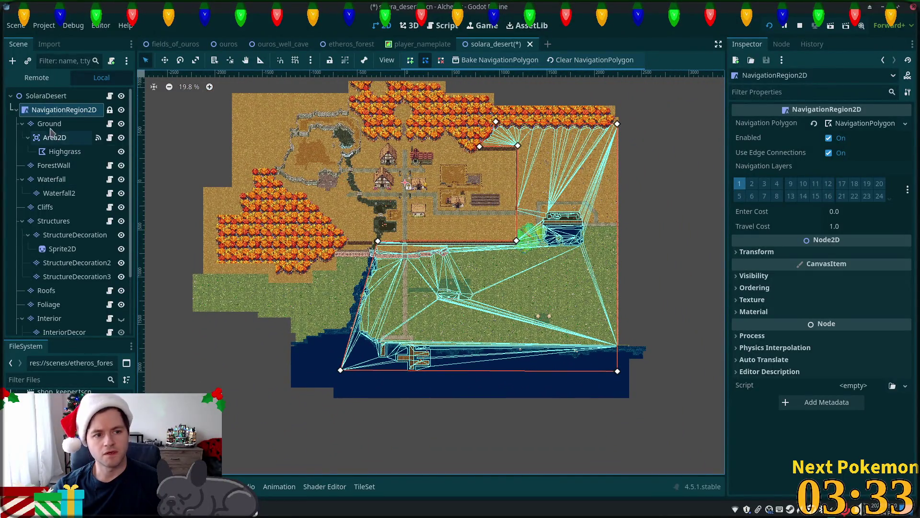
pyautogui.click(49, 123)
pyautogui.scroll(-2, 419, 230)
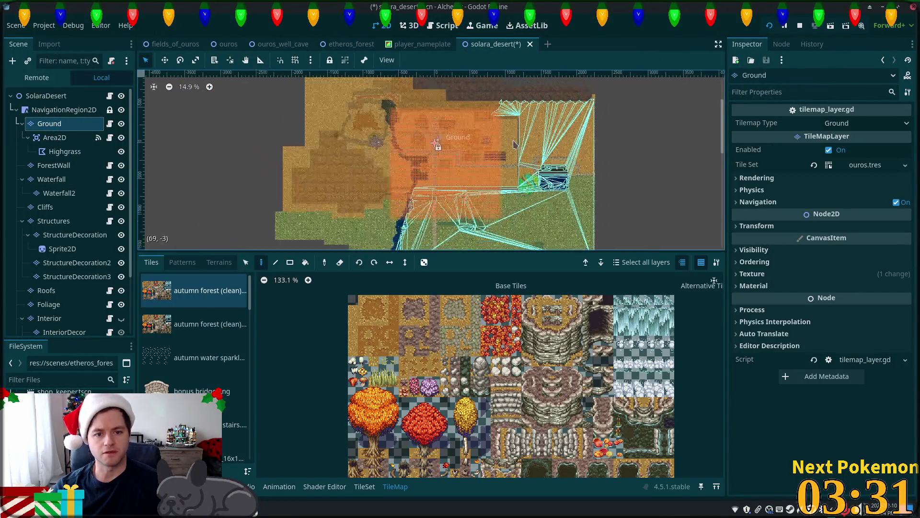
pyautogui.click(290, 263)
pyautogui.scroll(-2, 296, 119)
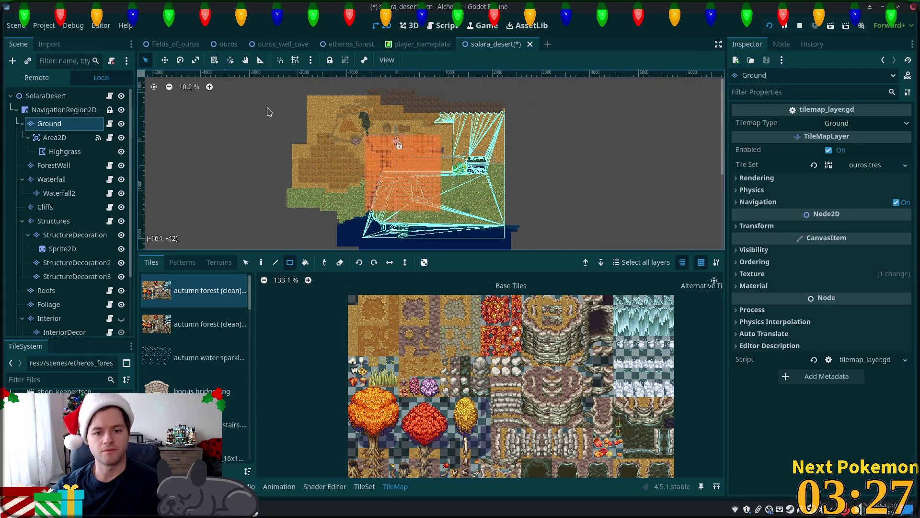
pyautogui.moveTo(282, 95)
pyautogui.mouseDown()
pyautogui.moveTo(448, 261)
pyautogui.moveTo(479, 266)
pyautogui.moveTo(508, 287)
pyautogui.mouseUp()
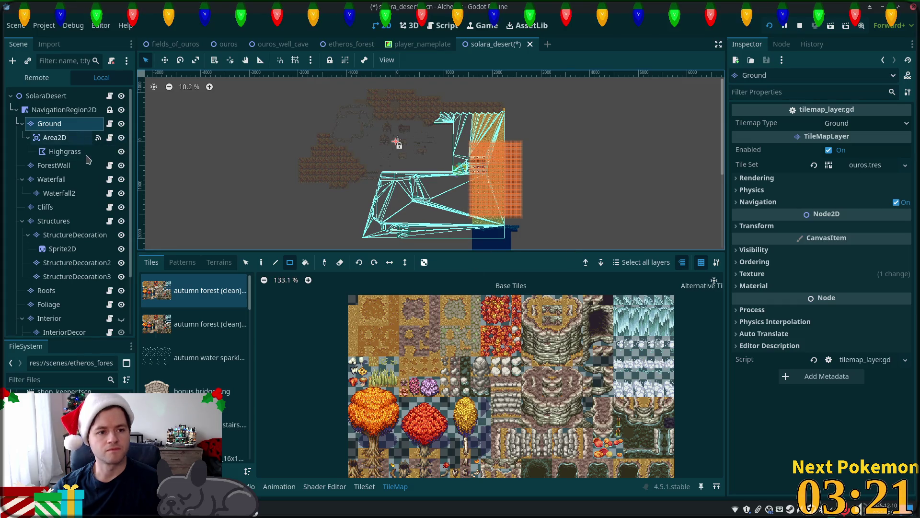
# Erase the ForestWall, Waterfall and Cliffs layer tiles from the map.
pyautogui.click(28, 137)
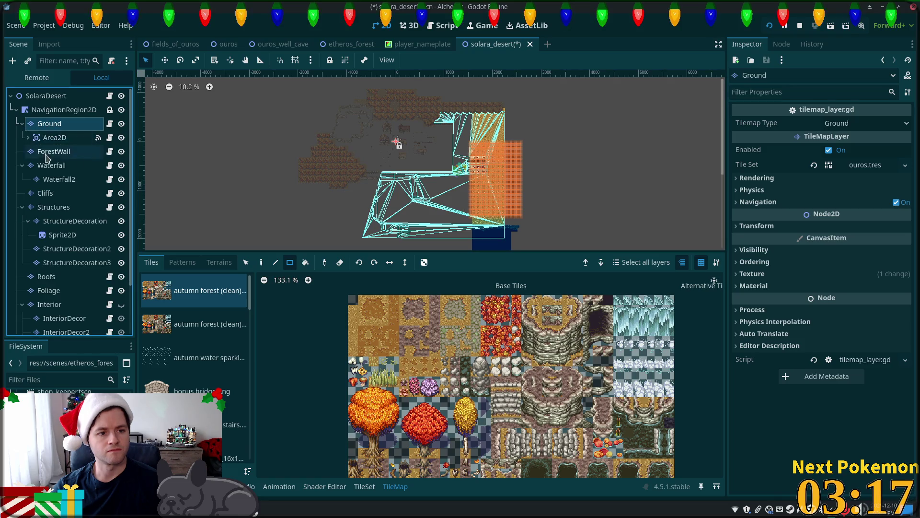
pyautogui.click(22, 123)
pyautogui.click(42, 138)
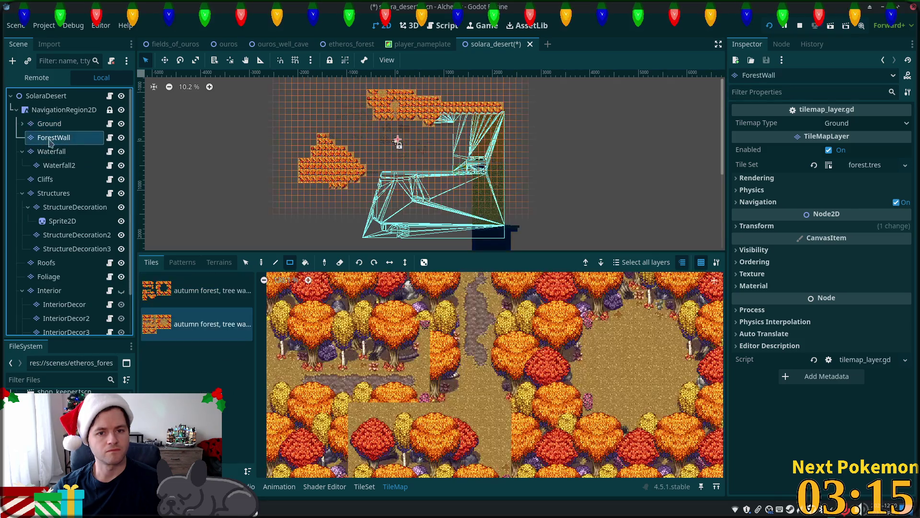
pyautogui.moveTo(268, 82); pyautogui.dragTo(416, 207)
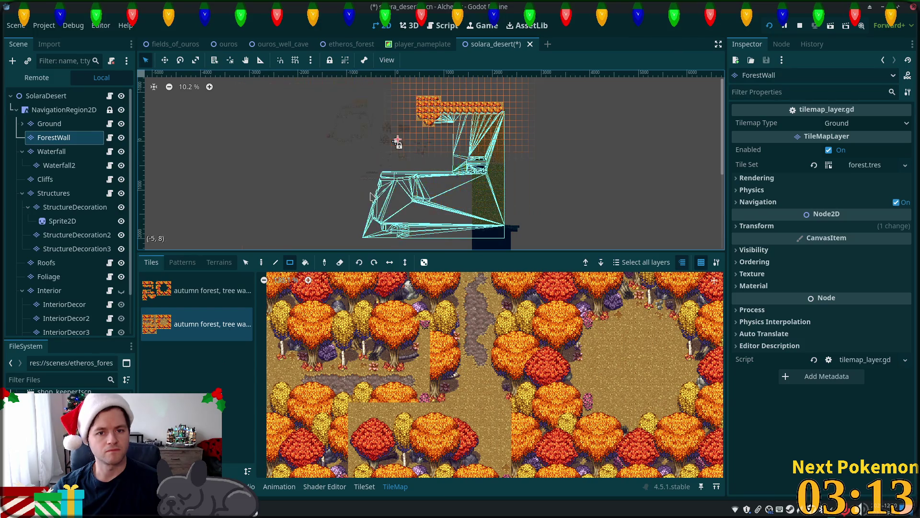
pyautogui.click(51, 152)
pyautogui.moveTo(290, 100)
pyautogui.mouseDown()
pyautogui.moveTo(329, 205)
pyautogui.moveTo(402, 250)
pyautogui.moveTo(401, 268)
pyautogui.mouseUp()
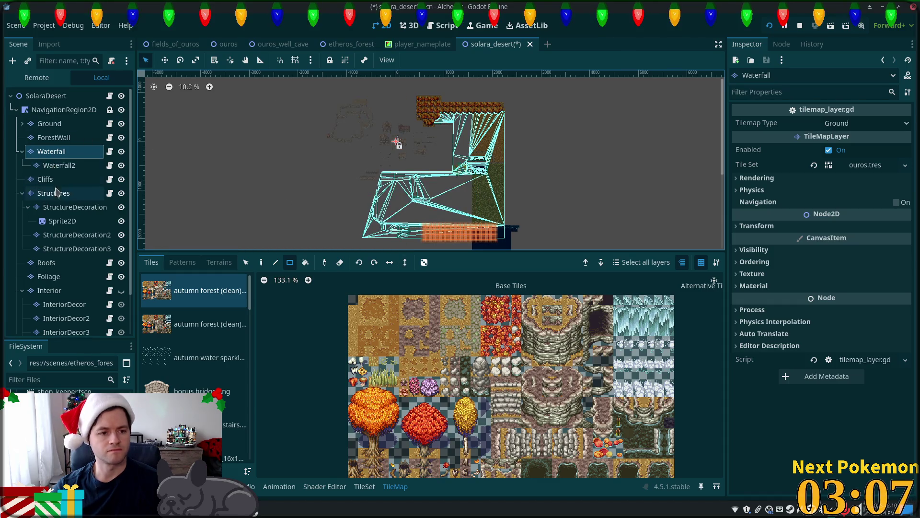
pyautogui.click(44, 180)
pyautogui.moveTo(290, 89); pyautogui.dragTo(395, 182)
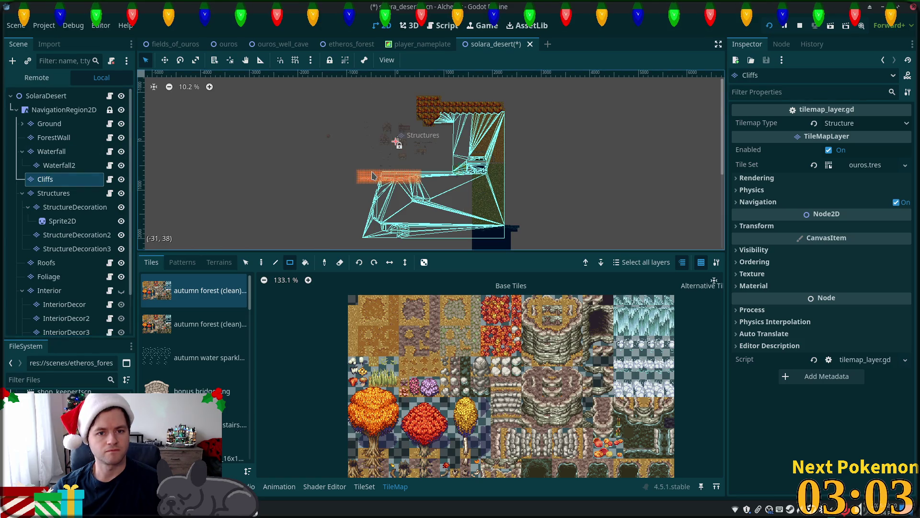
# Erase the Structures and Roofs tiles, then select the Foliage and Interior layers.
pyautogui.click(53, 193)
pyautogui.moveTo(309, 121)
pyautogui.mouseDown()
pyautogui.moveTo(428, 215)
pyautogui.moveTo(439, 241)
pyautogui.mouseUp()
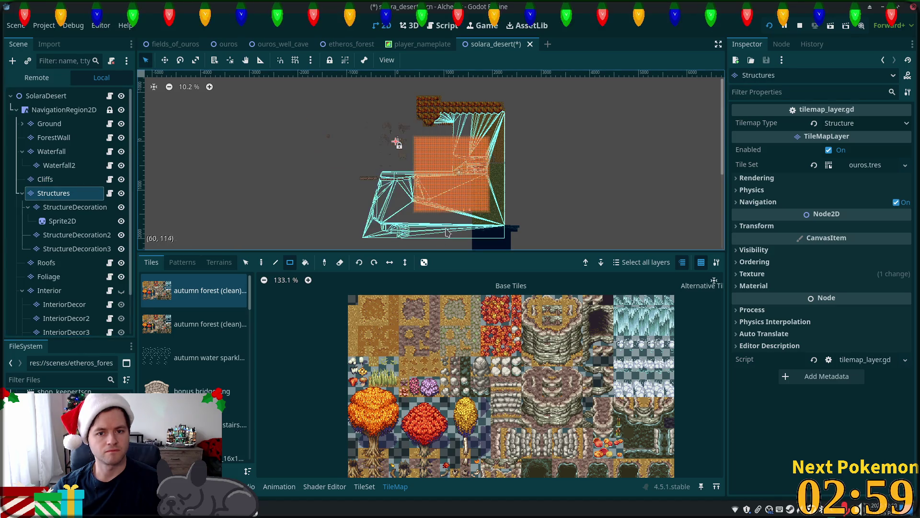
pyautogui.moveTo(314, 104)
pyautogui.mouseDown()
pyautogui.moveTo(435, 249)
pyautogui.moveTo(431, 262)
pyautogui.moveTo(436, 255)
pyautogui.mouseUp()
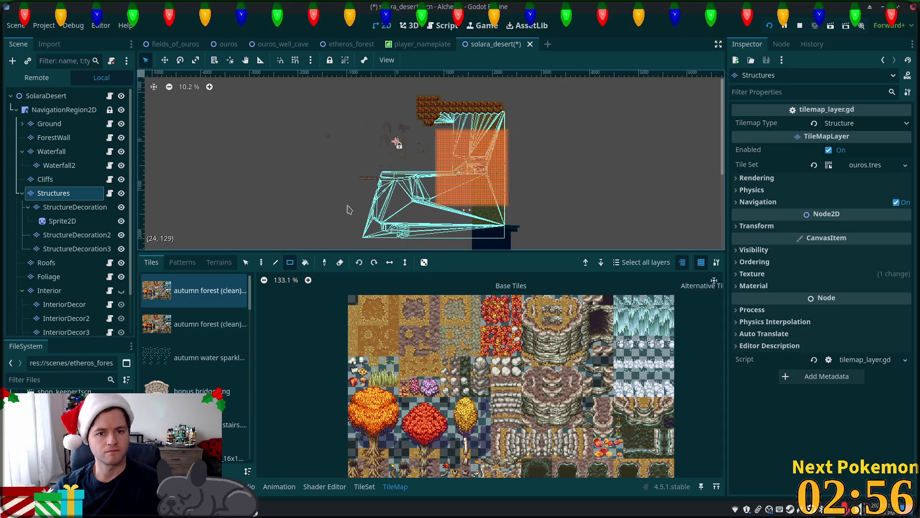
pyautogui.click(46, 263)
pyautogui.moveTo(291, 105); pyautogui.dragTo(441, 250)
pyautogui.click(48, 277)
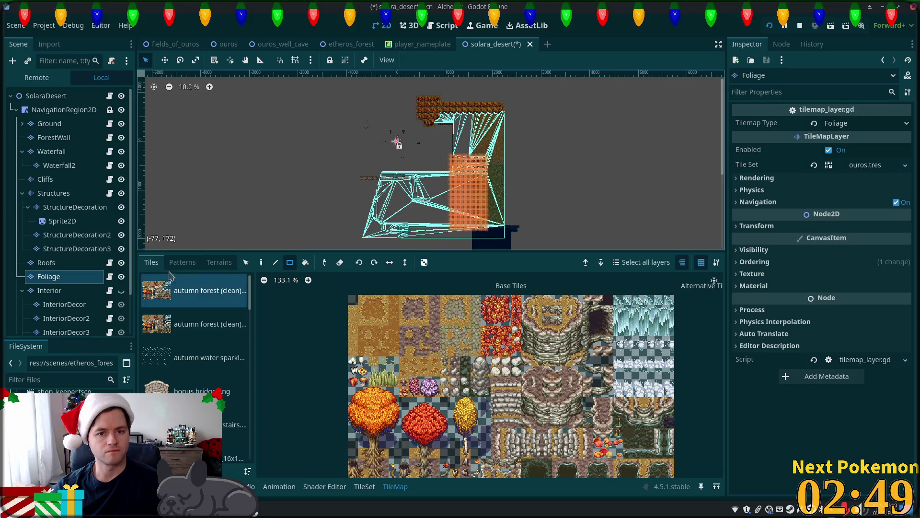
pyautogui.click(49, 290)
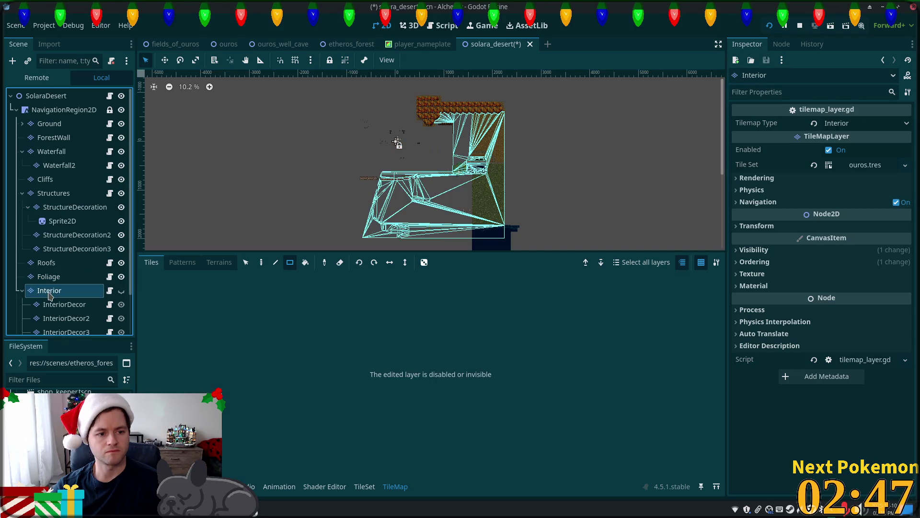
# Erase the Interior, InteriorDecor, InteriorDecor2 and InteriorDecor3 layer tiles.
pyautogui.rightClick(316, 104)
pyautogui.click(295, 92)
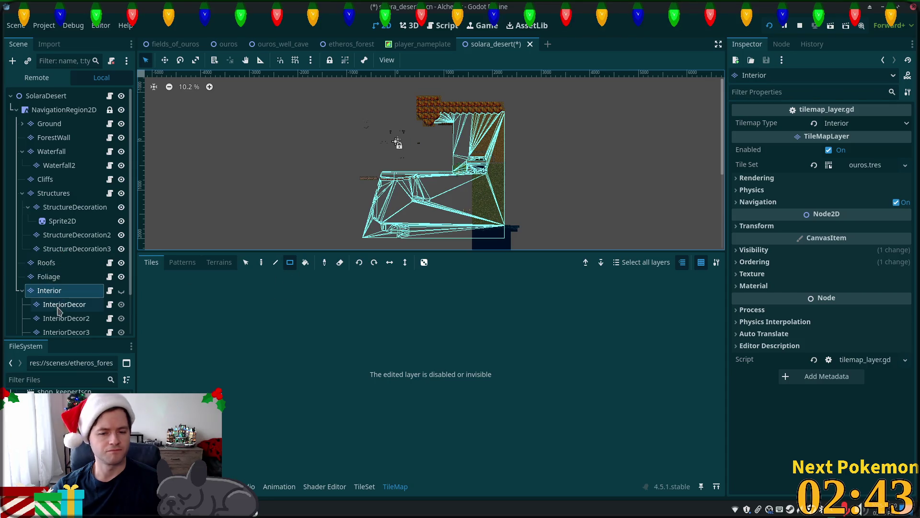
pyautogui.click(121, 290)
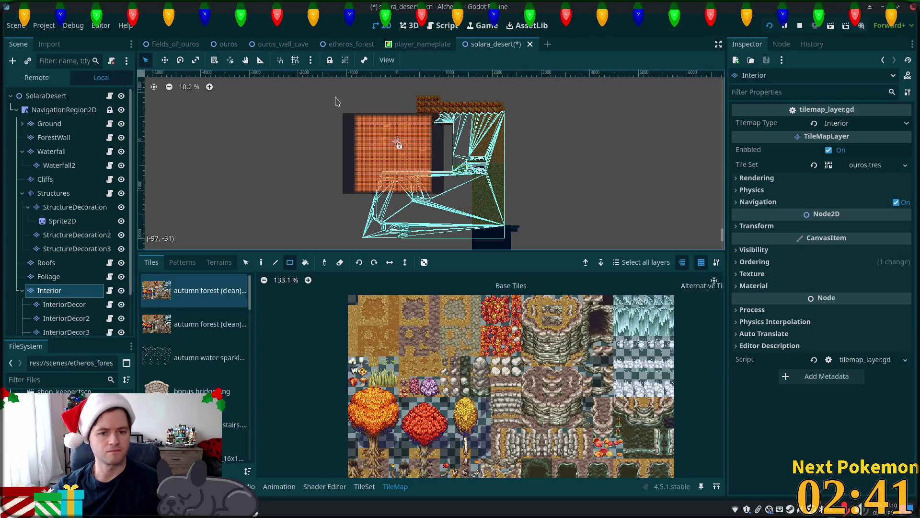
pyautogui.moveTo(320, 130)
pyautogui.mouseDown()
pyautogui.moveTo(424, 235)
pyautogui.moveTo(444, 235)
pyautogui.moveTo(432, 230)
pyautogui.mouseUp()
pyautogui.click(64, 305)
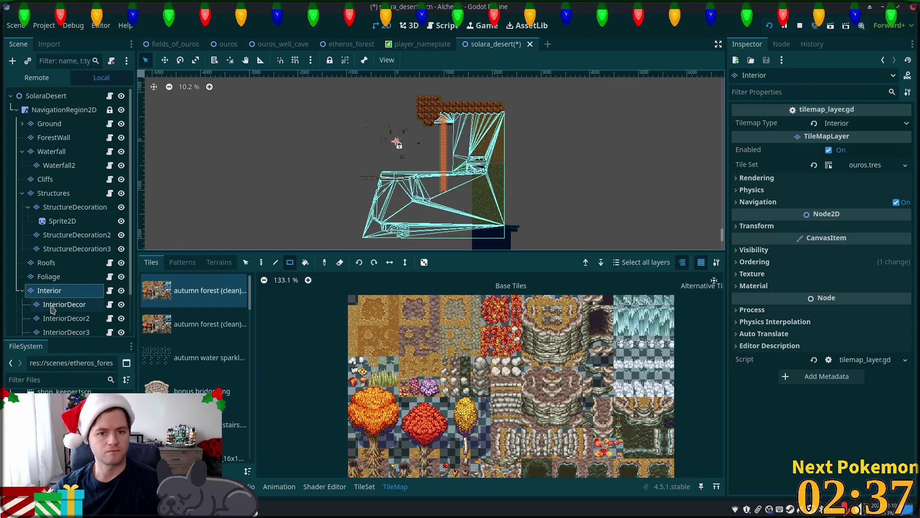
pyautogui.moveTo(330, 99); pyautogui.dragTo(413, 220)
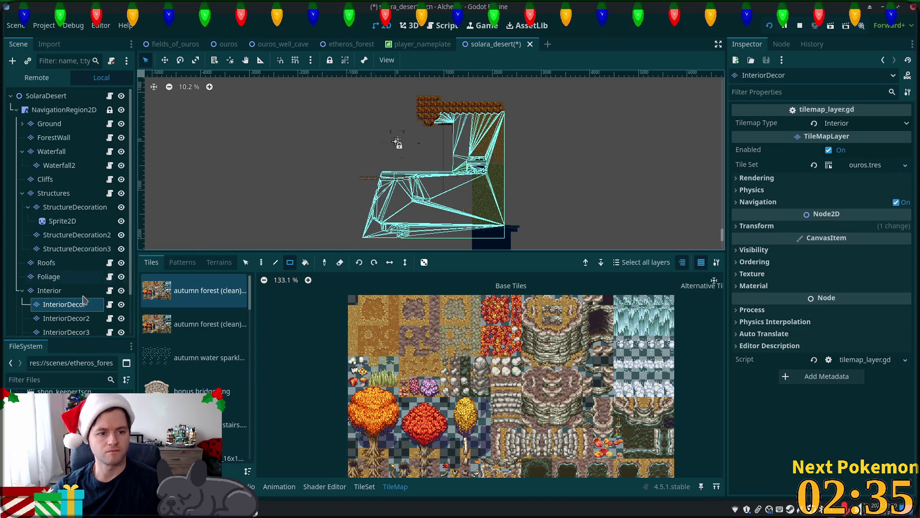
pyautogui.press('Down')
pyautogui.moveTo(335, 105); pyautogui.dragTo(437, 221)
pyautogui.press('Down')
pyautogui.moveTo(331, 94); pyautogui.dragTo(436, 216)
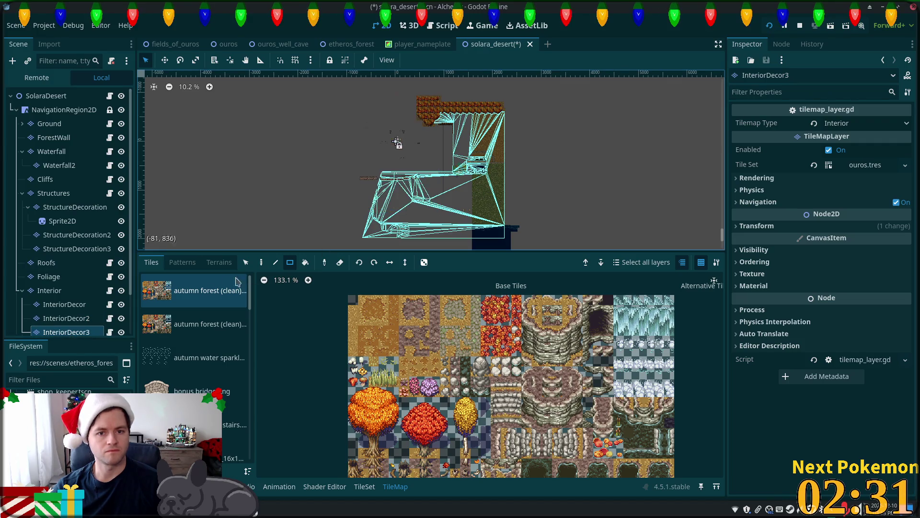
# Erase the InteriorDecor4 tiles, then make InteriorLevel2 visible and erase its tiles.
pyautogui.scroll(-3, 62, 294)
pyautogui.click(61, 297)
pyautogui.moveTo(294, 95); pyautogui.dragTo(431, 243)
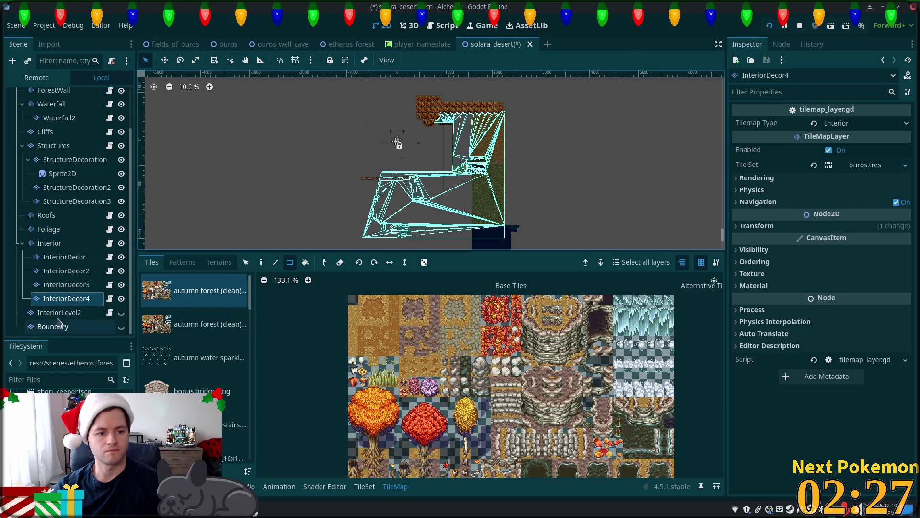
pyautogui.click(60, 313)
pyautogui.rightClick(300, 93)
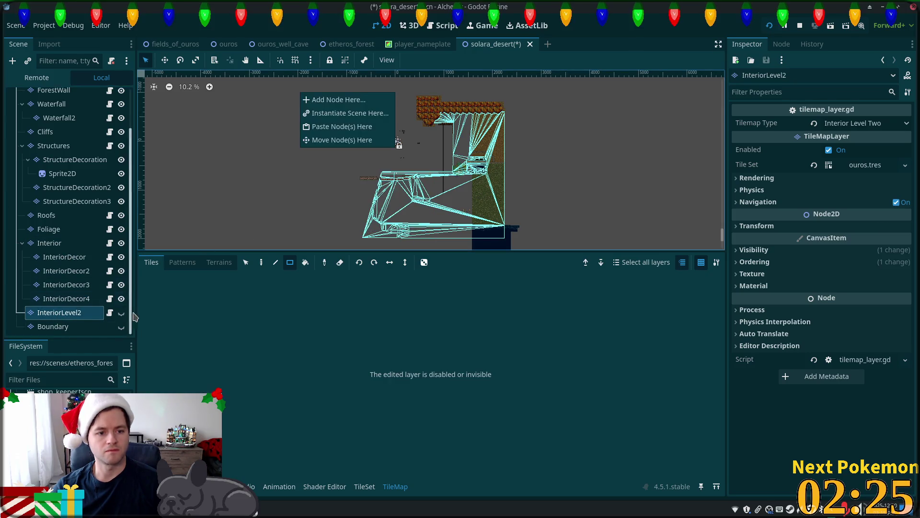
pyautogui.click(121, 316)
pyautogui.click(121, 313)
pyautogui.moveTo(324, 94)
pyautogui.mouseDown()
pyautogui.moveTo(457, 243)
pyautogui.moveTo(443, 254)
pyautogui.mouseUp()
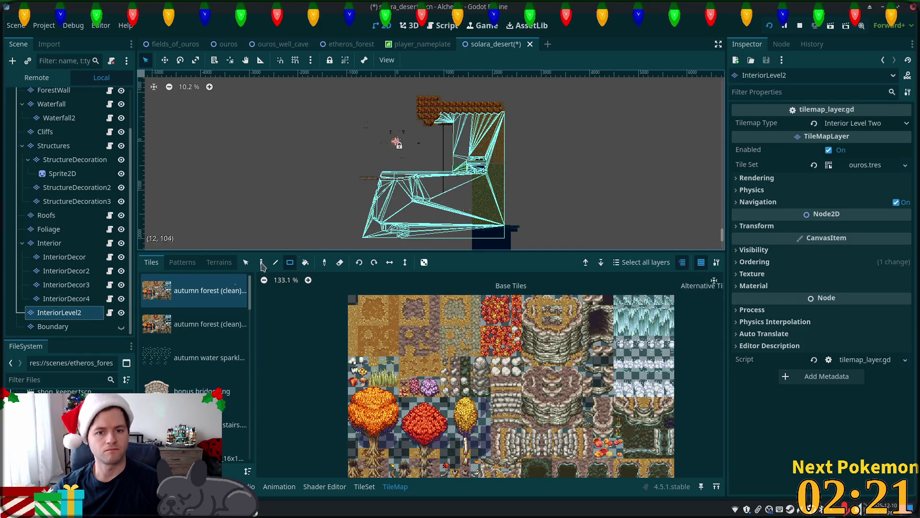
# Show the Boundary layer, paint two rectangles of boundary tiles, and collapse Interior.
pyautogui.click(67, 326)
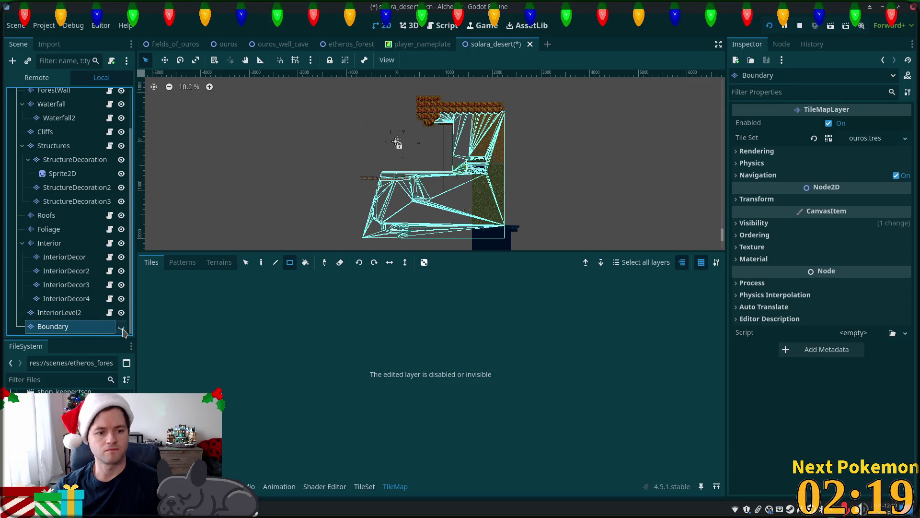
pyautogui.click(121, 327)
pyautogui.scroll(-1, 312, 188)
pyautogui.moveTo(332, 100)
pyautogui.mouseDown()
pyautogui.moveTo(427, 260)
pyautogui.moveTo(459, 254)
pyautogui.mouseUp()
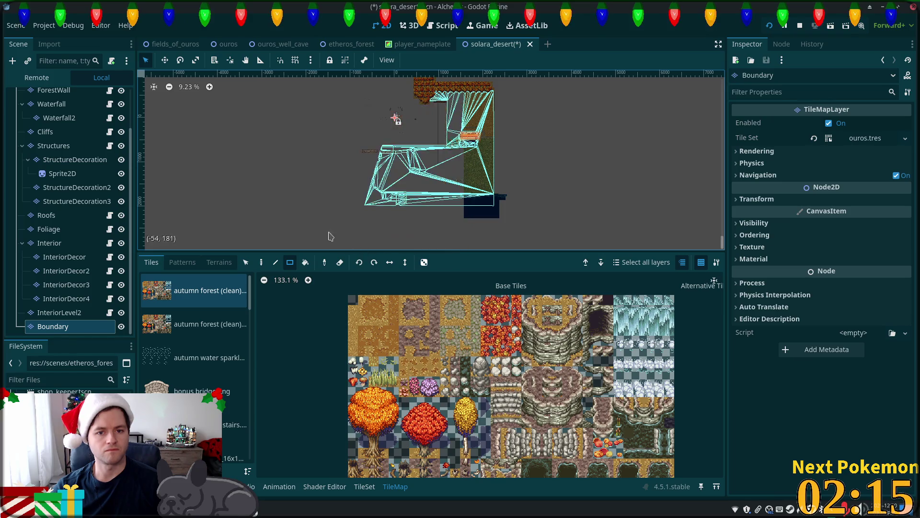
pyautogui.scroll(3, 381, 144)
pyautogui.moveTo(321, 117)
pyautogui.mouseDown()
pyautogui.moveTo(331, 152)
pyautogui.moveTo(416, 235)
pyautogui.mouseUp()
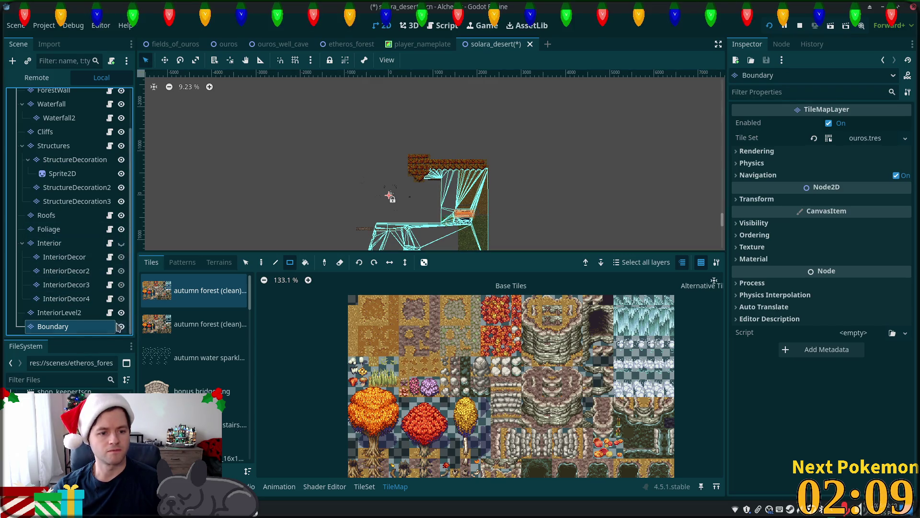
pyautogui.click(22, 243)
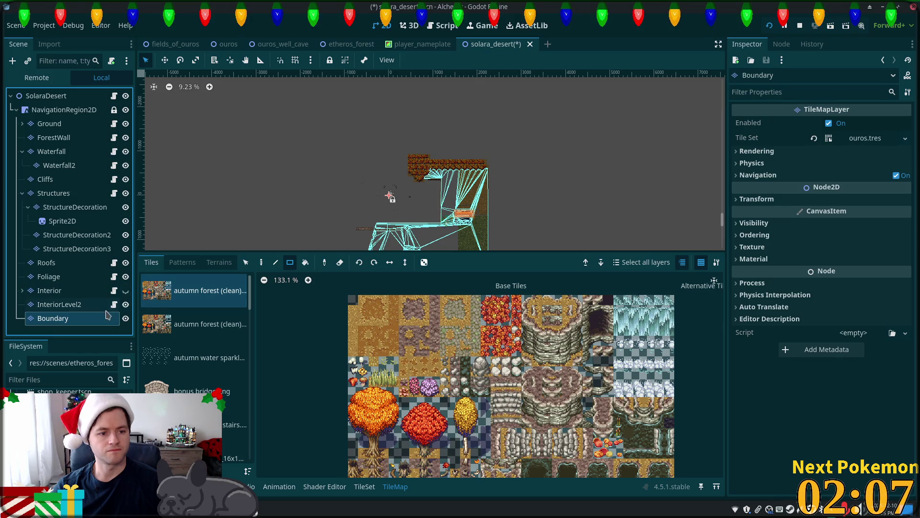
# Hide the Boundary layer and delete the leftover Sprite2D node under StructureDecoration.
pyautogui.click(125, 319)
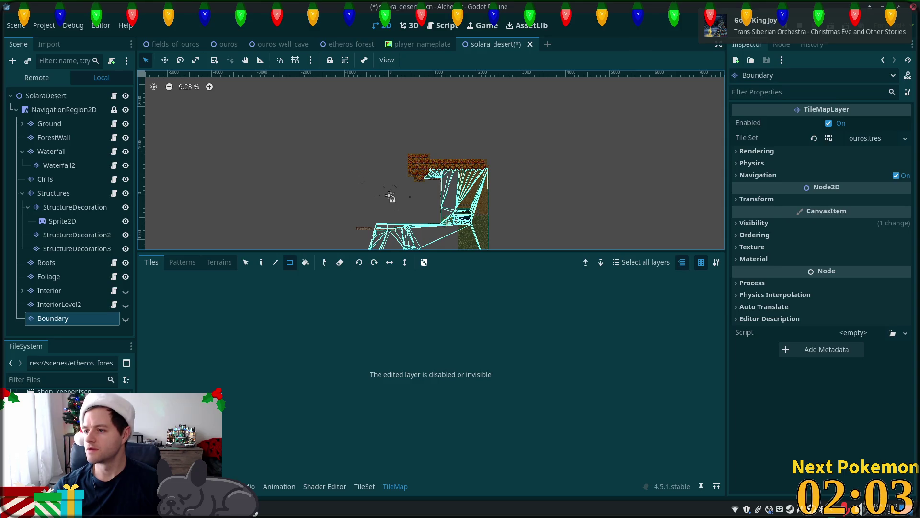
pyautogui.scroll(2, 517, 198)
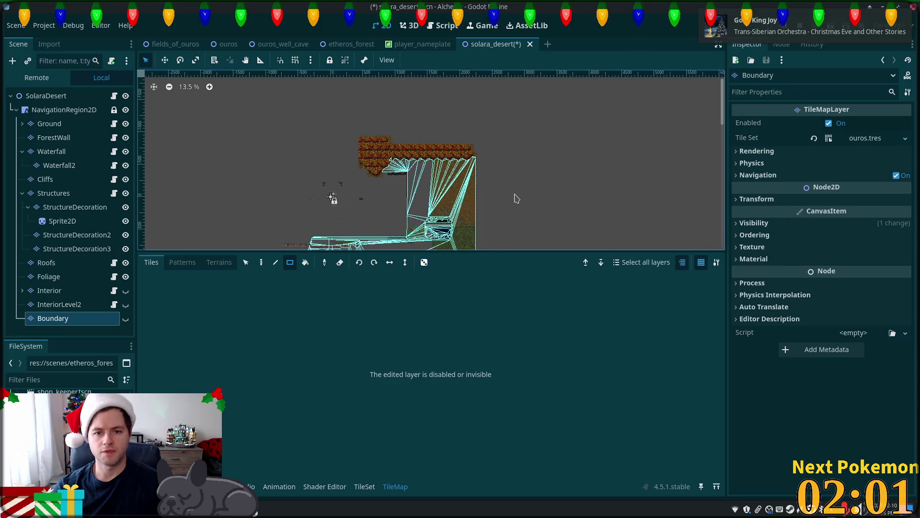
pyautogui.scroll(5, 510, 197)
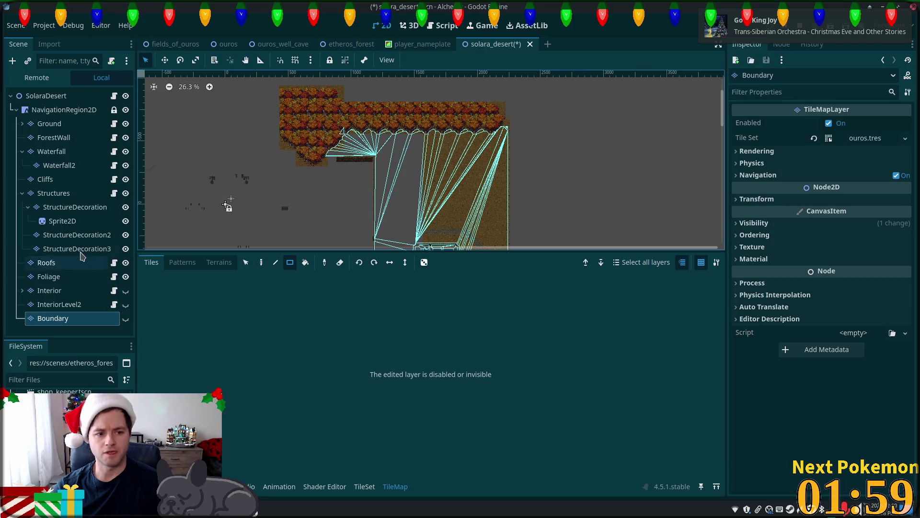
pyautogui.click(62, 220)
pyautogui.moveTo(392, 191); pyautogui.dragTo(455, 169)
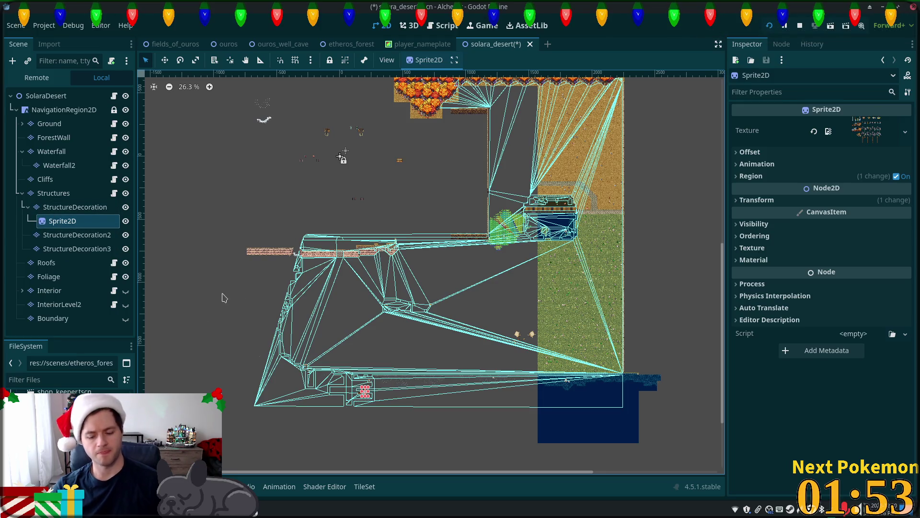
pyautogui.press('Delete')
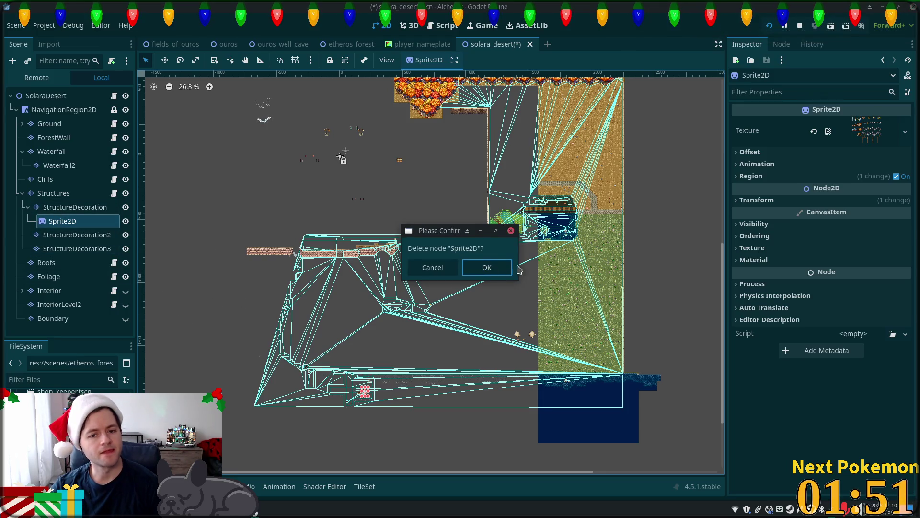
pyautogui.press('Return')
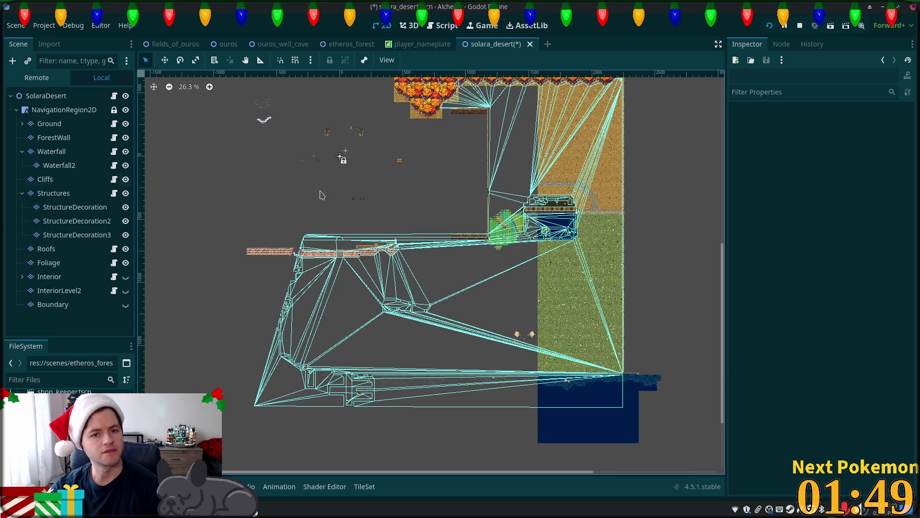
# Erase the oversized tile blocks on the StructureDecoration and StructureDecoration3 layers.
pyautogui.scroll(8, 302, 194)
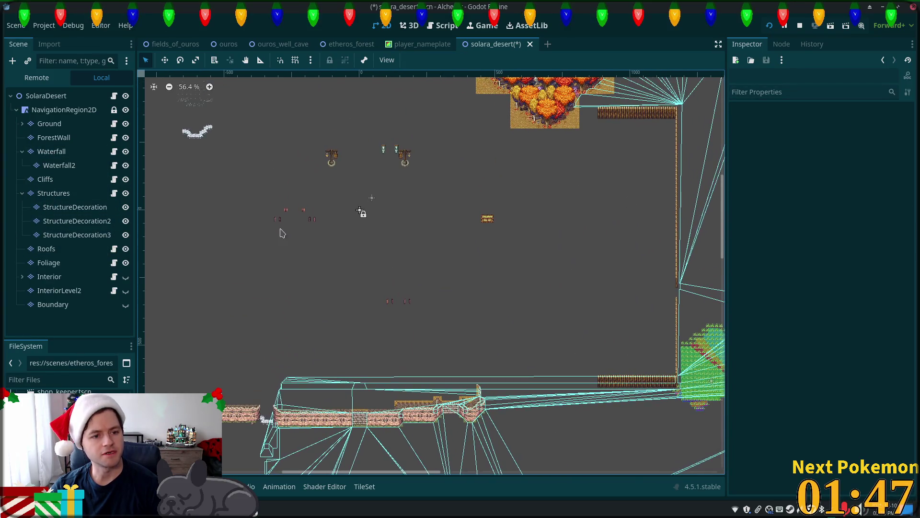
pyautogui.click(70, 208)
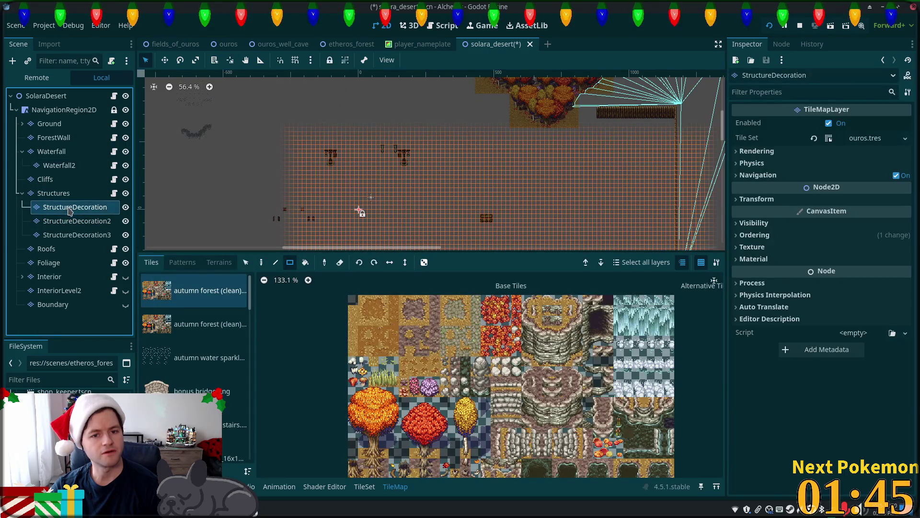
pyautogui.scroll(-5, 281, 248)
pyautogui.moveTo(280, 248)
pyautogui.mouseDown()
pyautogui.moveTo(206, 134)
pyautogui.moveTo(315, 191)
pyautogui.mouseUp()
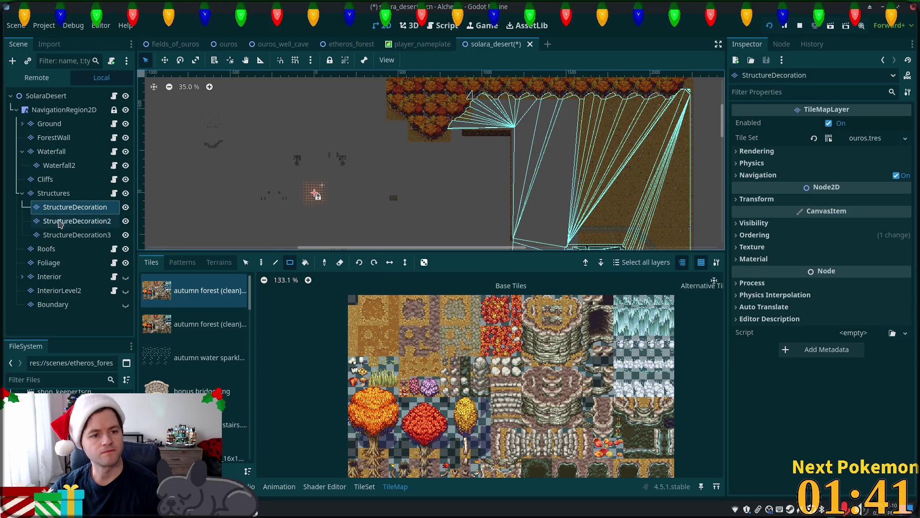
pyautogui.click(60, 221)
pyautogui.click(63, 234)
pyautogui.moveTo(185, 99)
pyautogui.mouseDown()
pyautogui.moveTo(325, 252)
pyautogui.moveTo(511, 252)
pyautogui.mouseUp()
# Erase the large StructureDecoration2 tile block and reselect the navigation region node.
pyautogui.moveTo(323, 94); pyautogui.dragTo(321, 210)
pyautogui.scroll(-2, 289, 215)
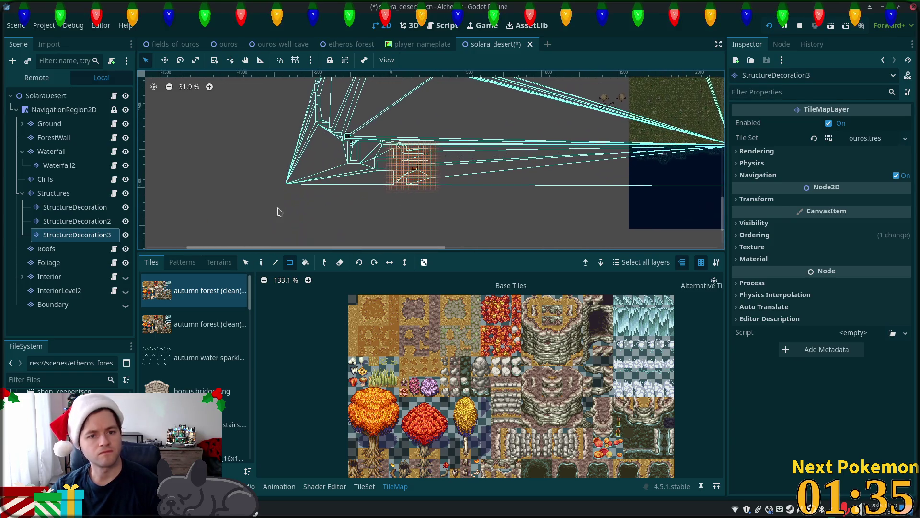
pyautogui.moveTo(367, 194)
pyautogui.mouseDown()
pyautogui.moveTo(422, 250)
pyautogui.moveTo(422, 206)
pyautogui.moveTo(469, 248)
pyautogui.mouseUp()
pyautogui.rightClick(468, 247)
pyautogui.moveTo(282, 81); pyautogui.dragTo(314, 232)
pyautogui.click(96, 223)
pyautogui.scroll(-3, 268, 230)
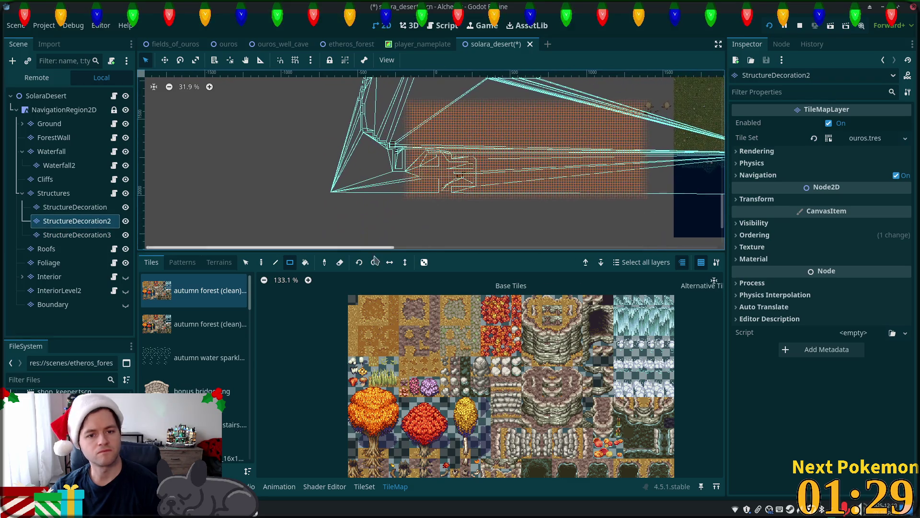
pyautogui.moveTo(297, 124); pyautogui.dragTo(564, 255)
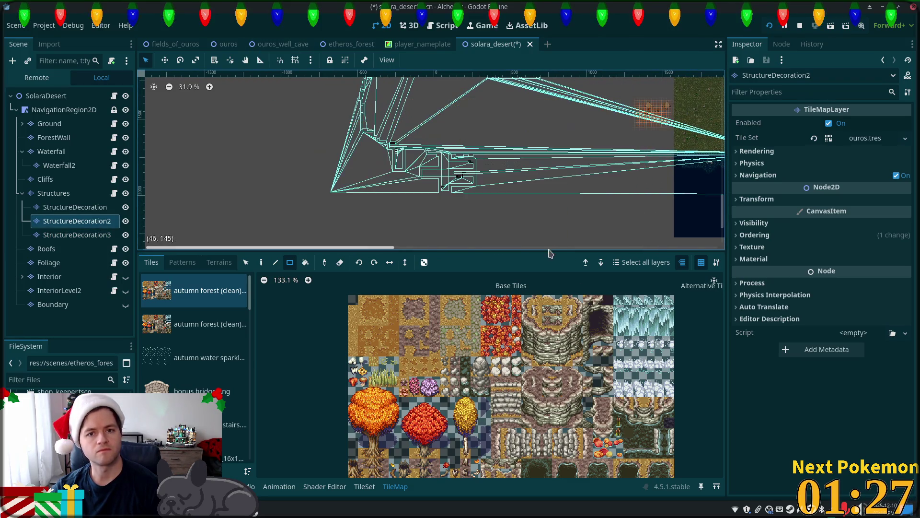
pyautogui.click(64, 110)
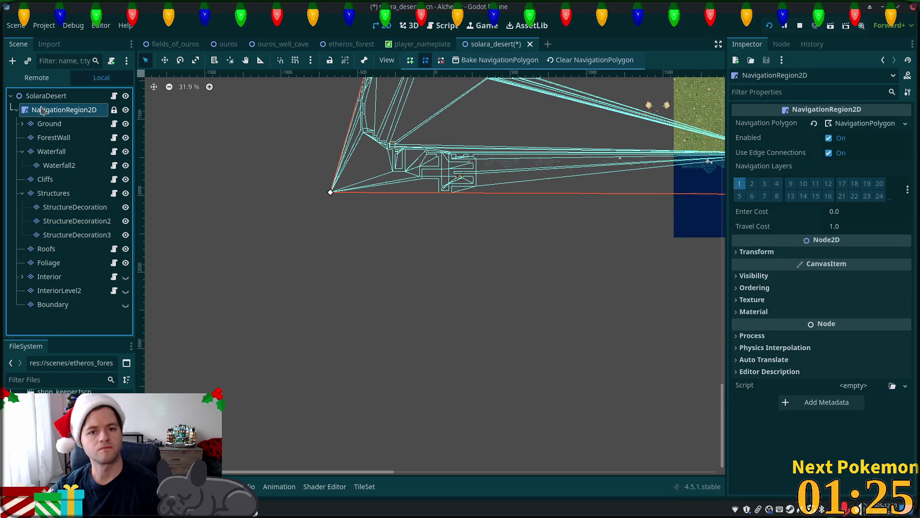
pyautogui.click(558, 60)
pyautogui.scroll(1, 472, 197)
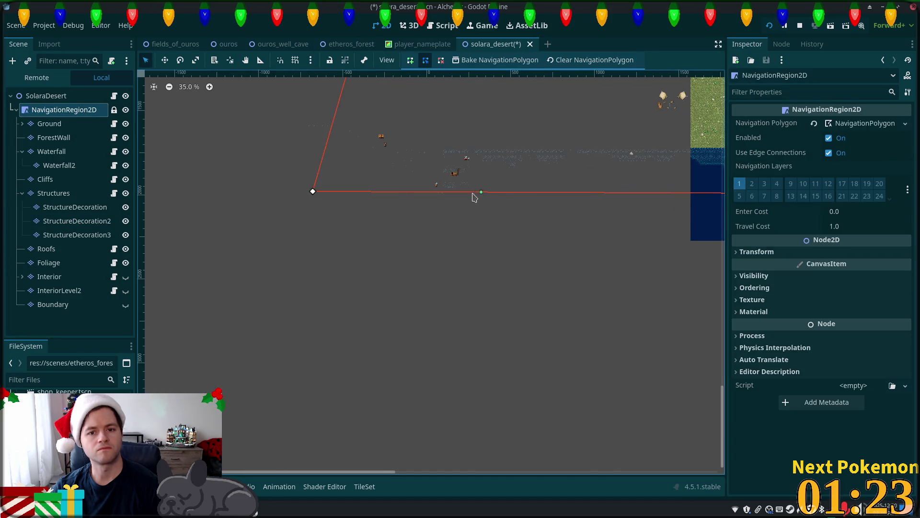
pyautogui.click(48, 124)
pyautogui.click(22, 123)
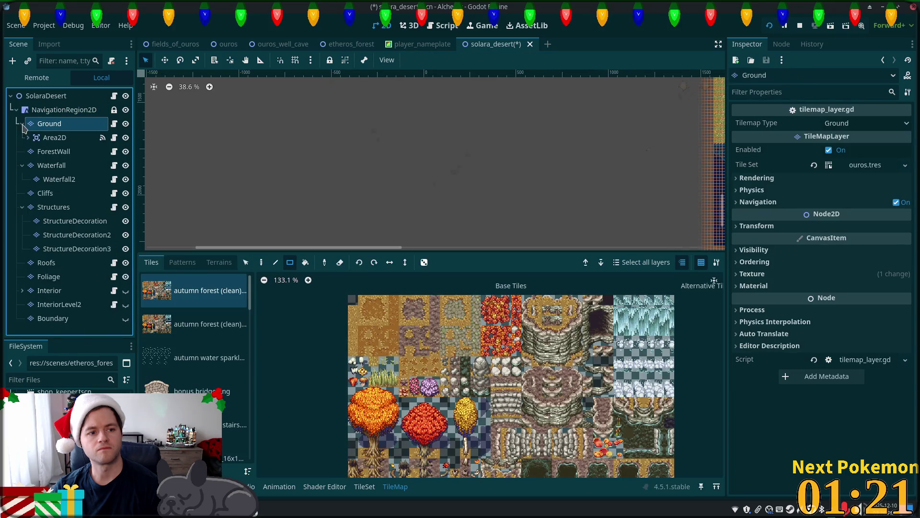
pyautogui.click(38, 139)
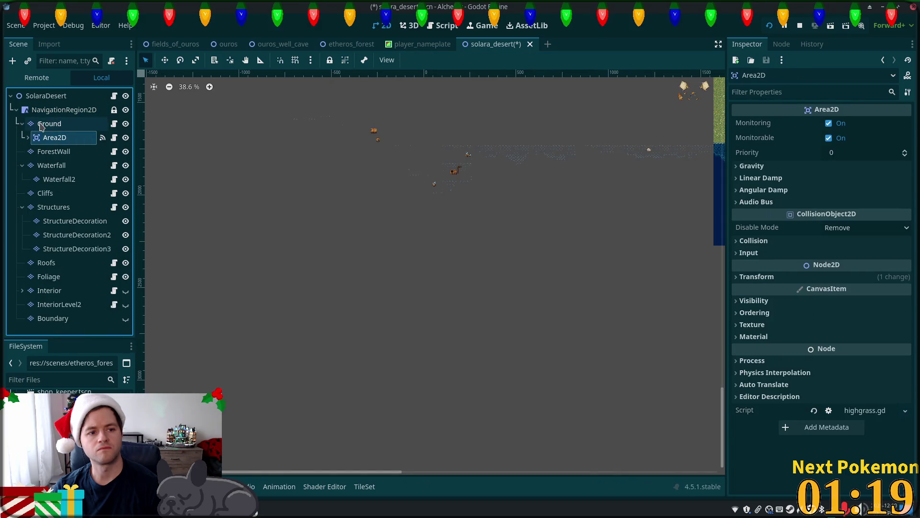
pyautogui.click(43, 124)
pyautogui.moveTo(409, 143); pyautogui.dragTo(597, 245)
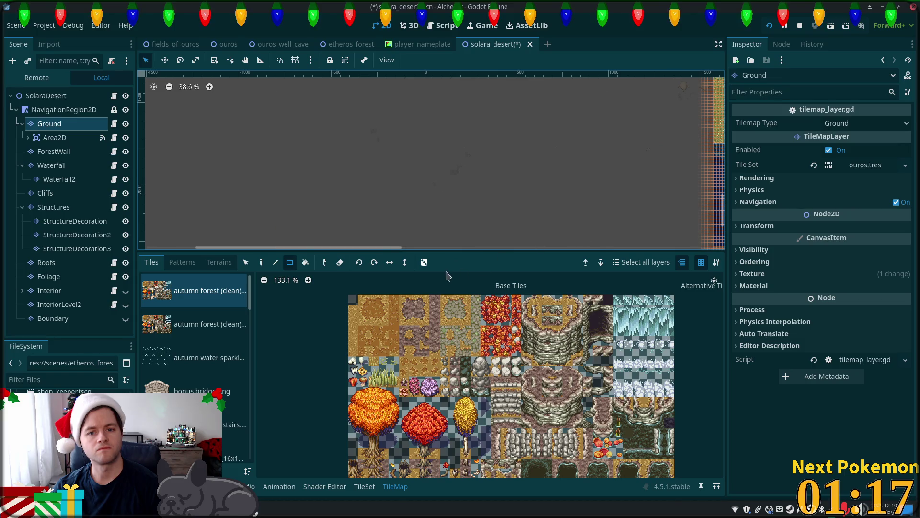
pyautogui.click(53, 180)
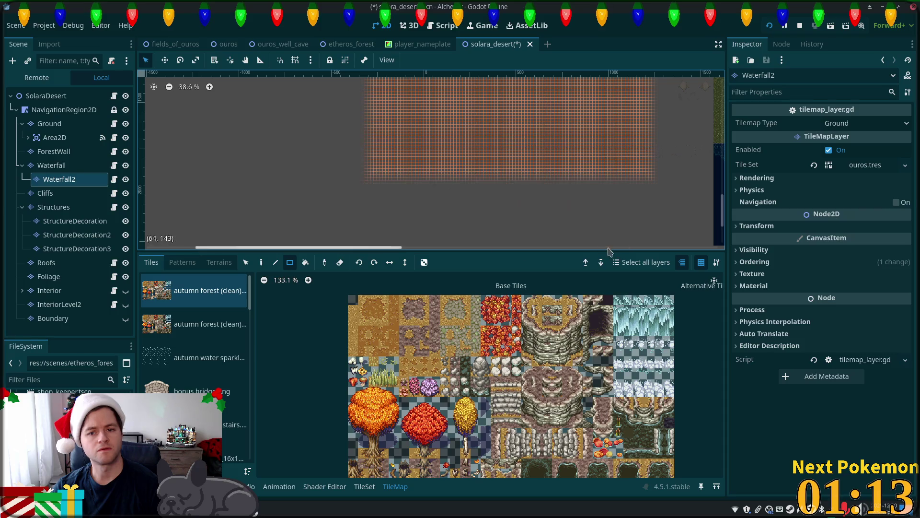
pyautogui.press('f')
pyautogui.scroll(-3, 410, 97)
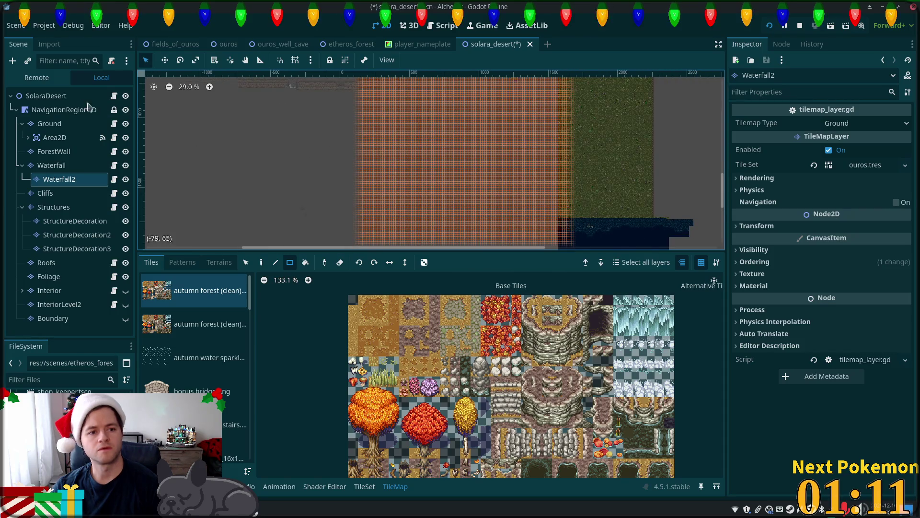
pyautogui.click(65, 110)
pyautogui.press('f')
pyautogui.scroll(3, 427, 191)
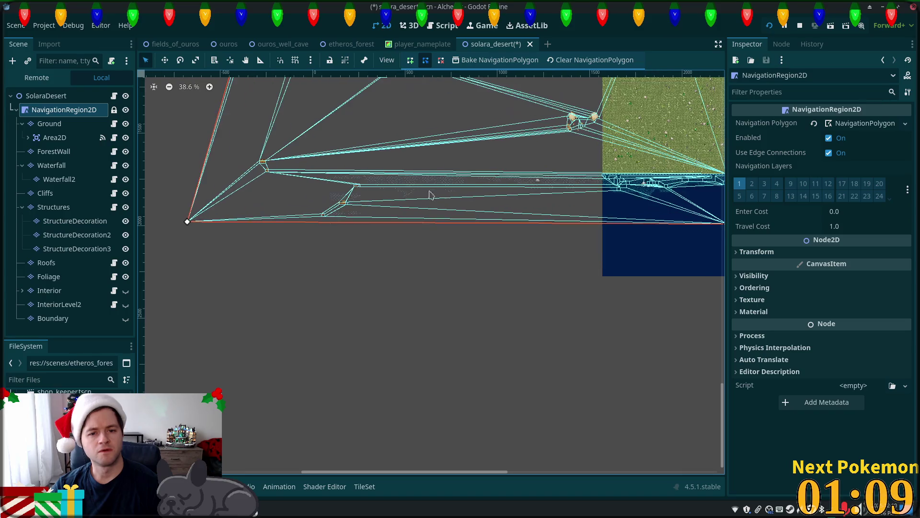
pyautogui.scroll(2, 427, 190)
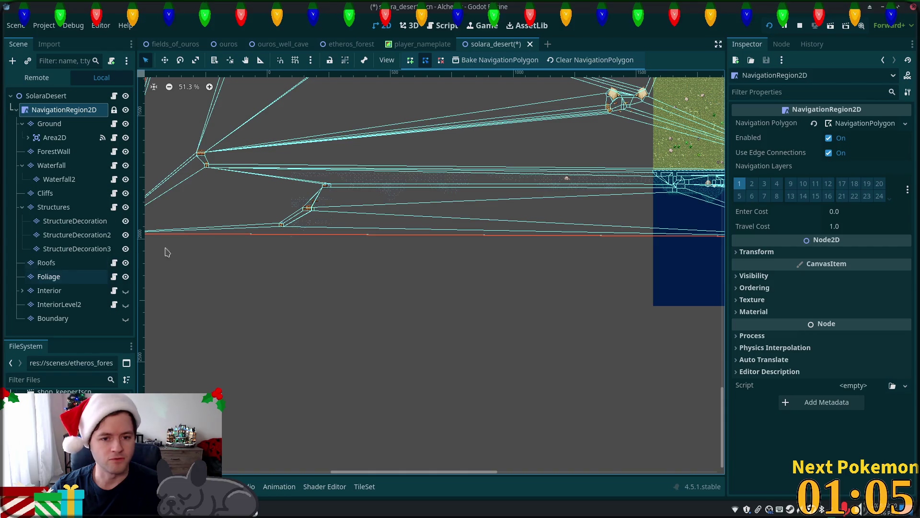
pyautogui.scroll(9, 297, 240)
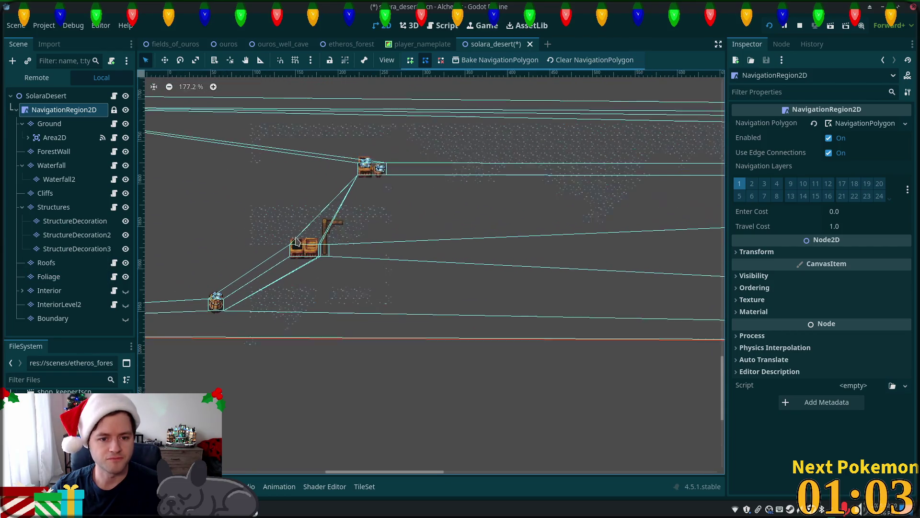
pyautogui.scroll(1, 298, 239)
pyautogui.hscroll(-4, 259, 171)
pyautogui.scroll(-1, 259, 171)
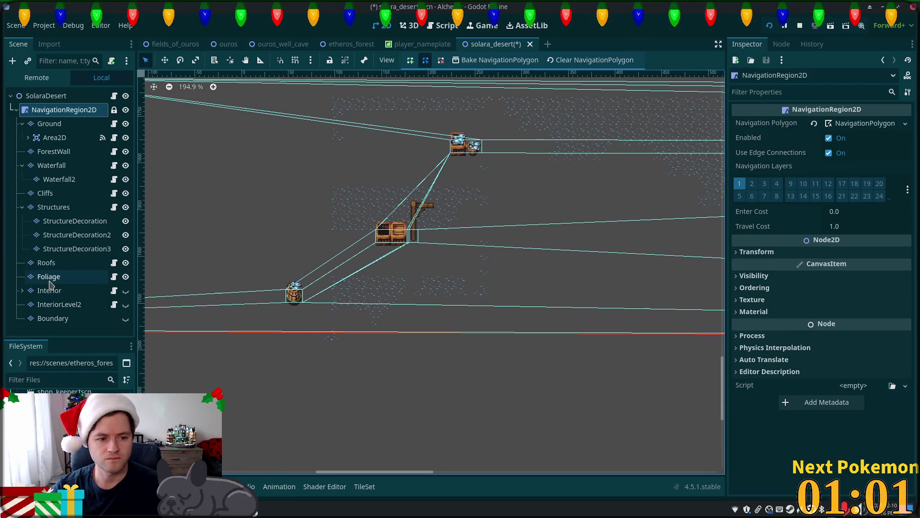
pyautogui.rightClick(238, 112)
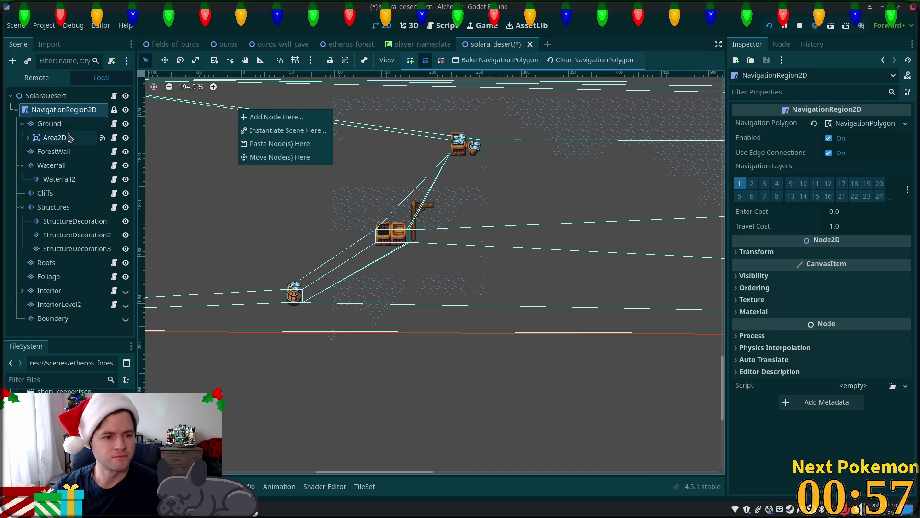
pyautogui.click(54, 124)
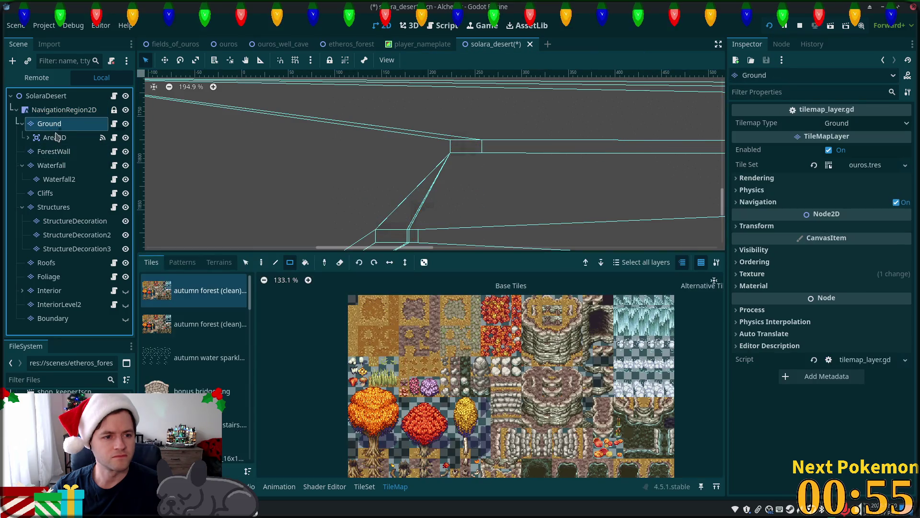
# Delete the Area2D under Ground with its Highgrass collision polygon, then save the scene.
pyautogui.click(32, 141)
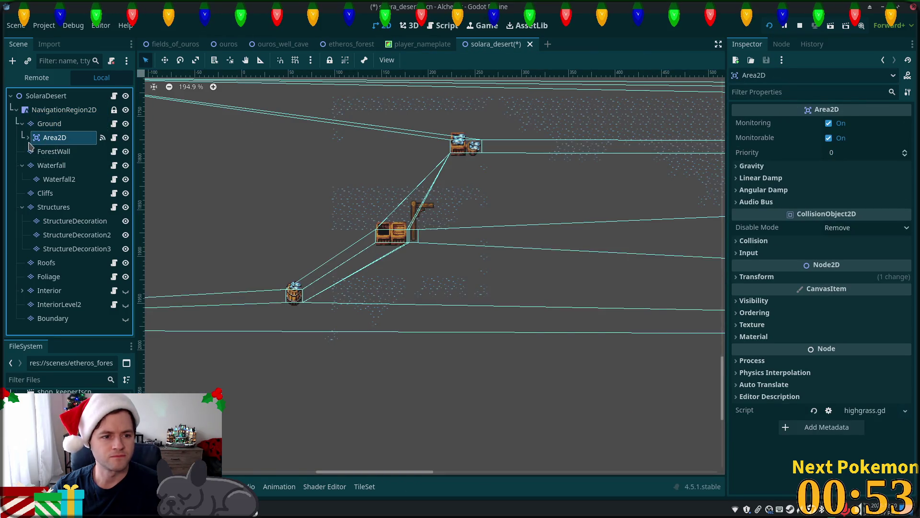
pyautogui.doubleClick(30, 141)
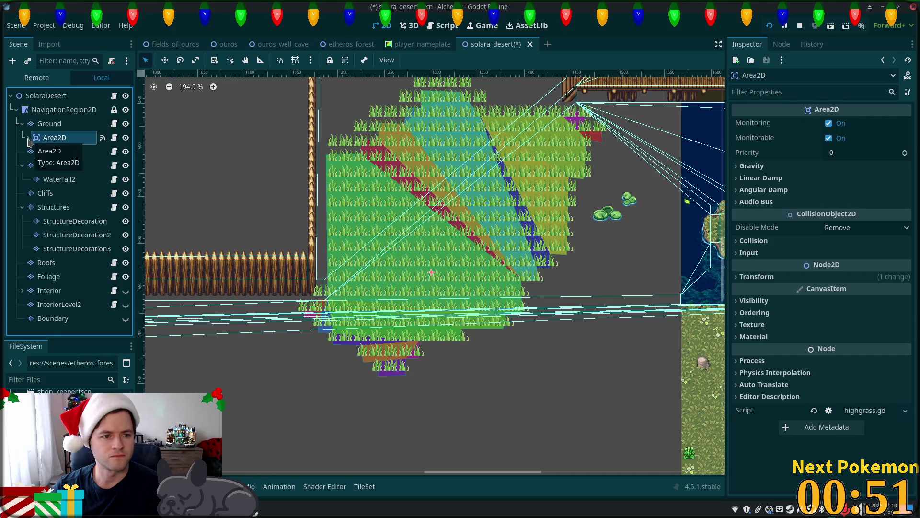
pyautogui.click(28, 138)
pyautogui.click(64, 146)
pyautogui.scroll(-2, 294, 245)
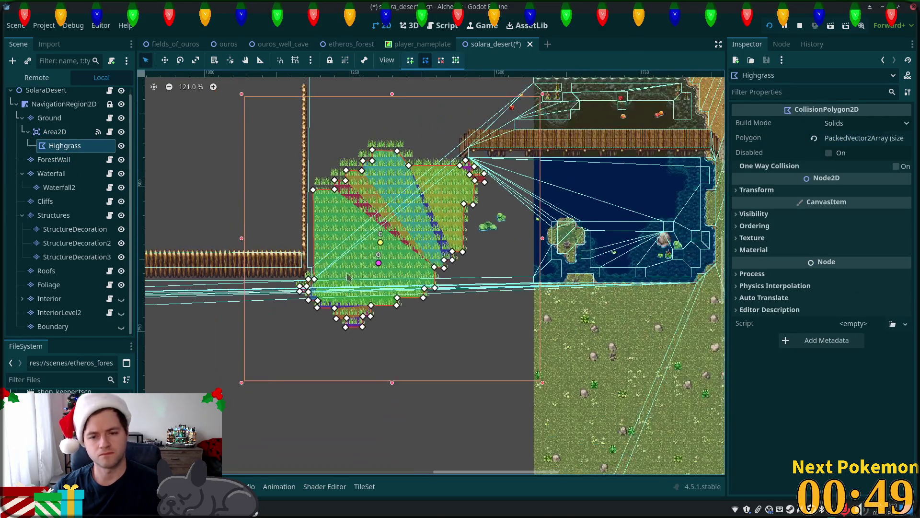
pyautogui.scroll(-2, 346, 275)
pyautogui.click(48, 134)
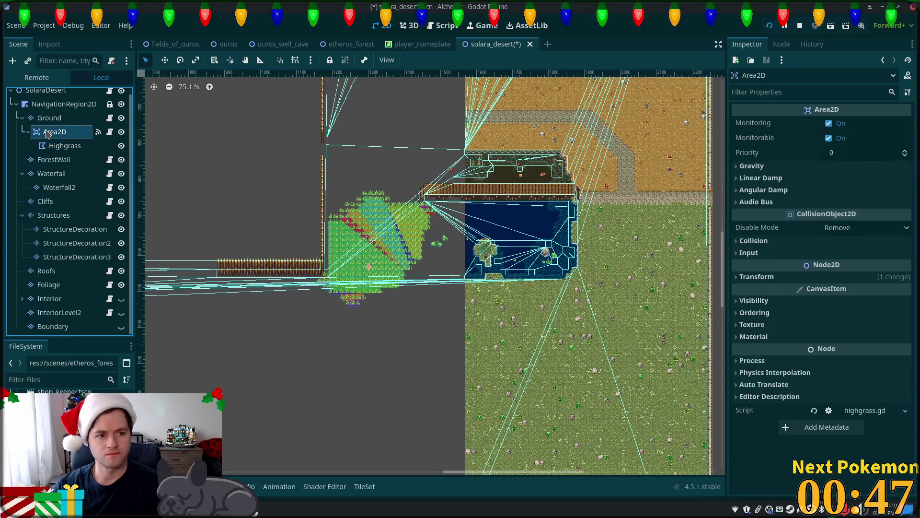
pyautogui.click(53, 144)
pyautogui.click(51, 135)
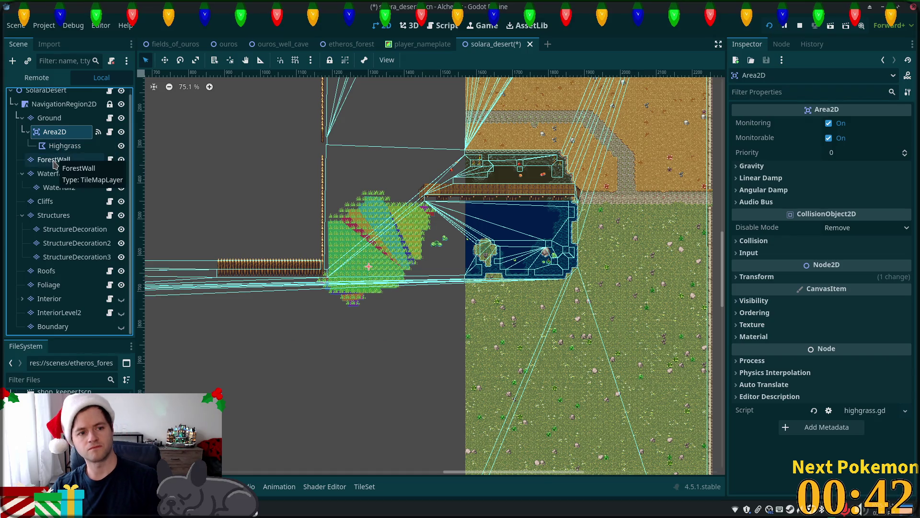
pyautogui.press('Delete')
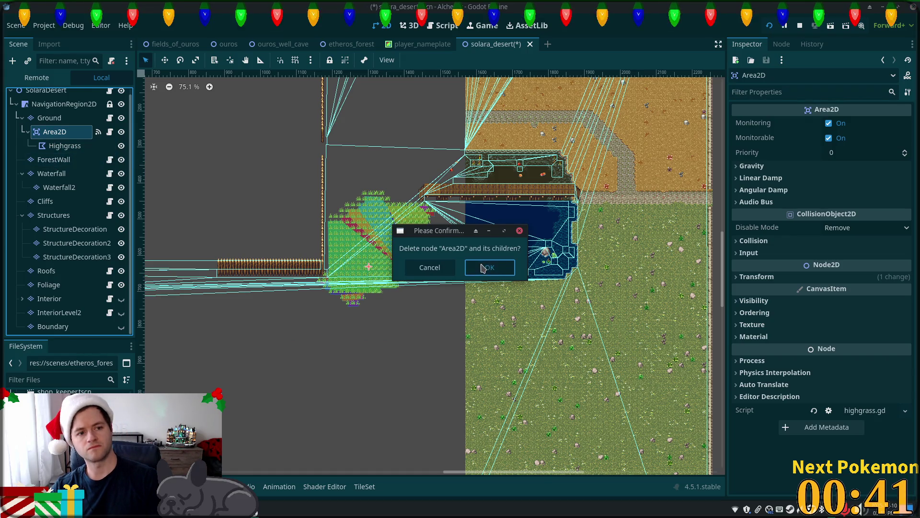
pyautogui.click(481, 267)
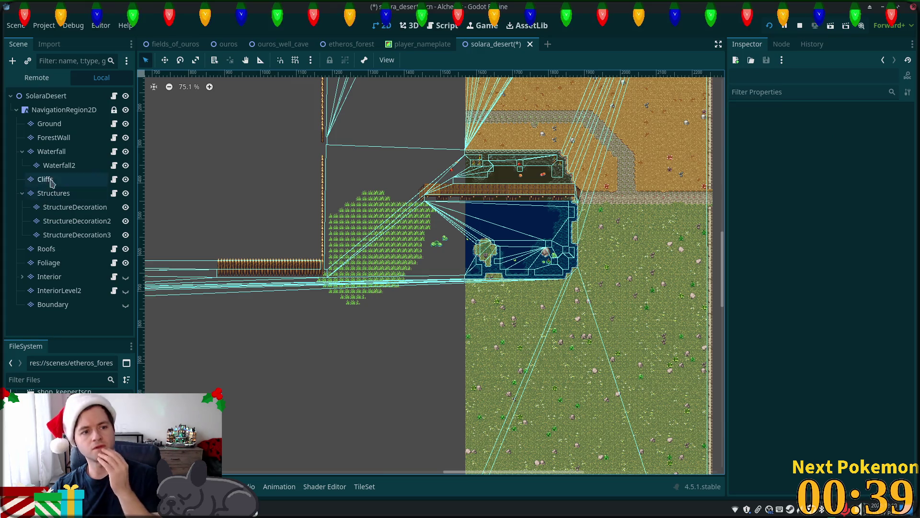
pyautogui.hotkey('ctrl', 's')
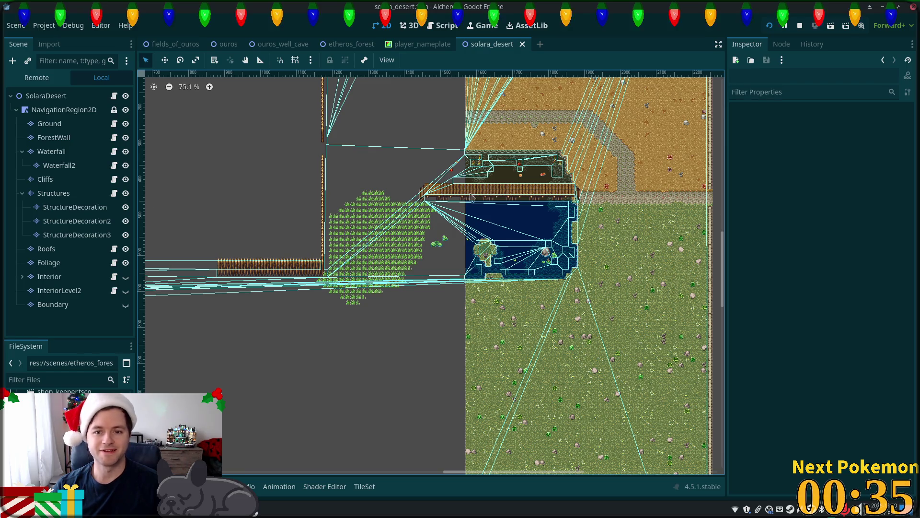
# Erase a rectangle of orange tiles on the Structures layer.
pyautogui.scroll(1, 321, 266)
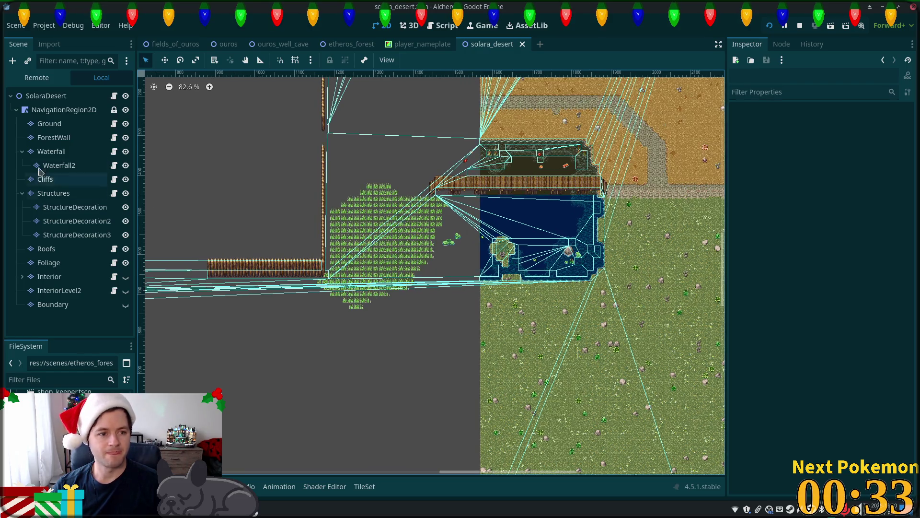
pyautogui.click(48, 262)
pyautogui.scroll(-2, 378, 197)
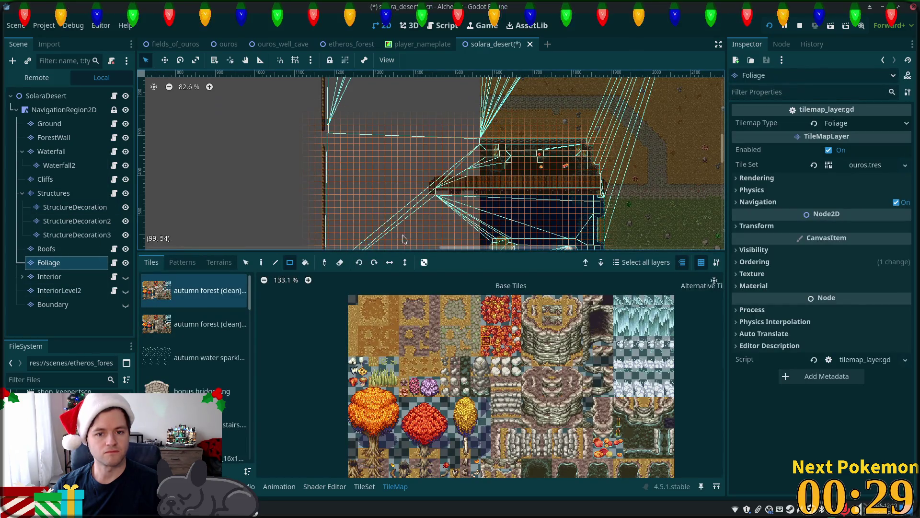
pyautogui.scroll(-7, 486, 193)
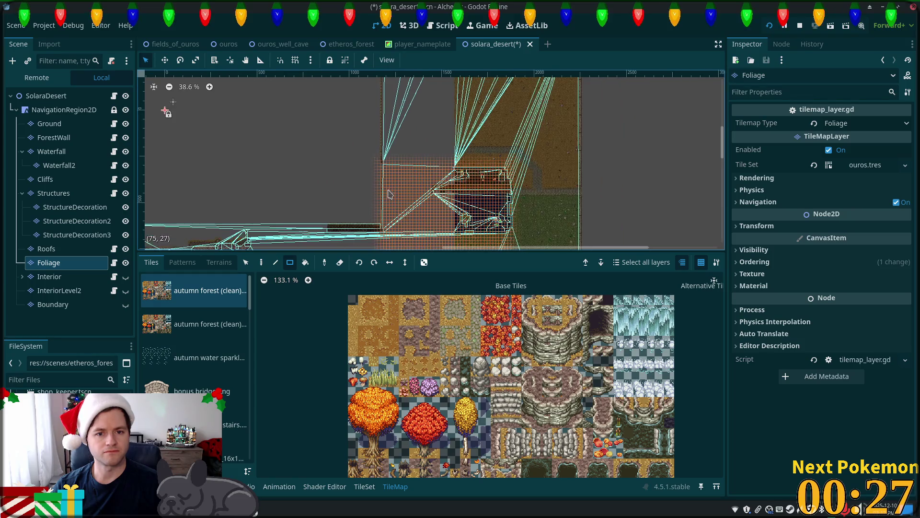
pyautogui.scroll(-3, 450, 233)
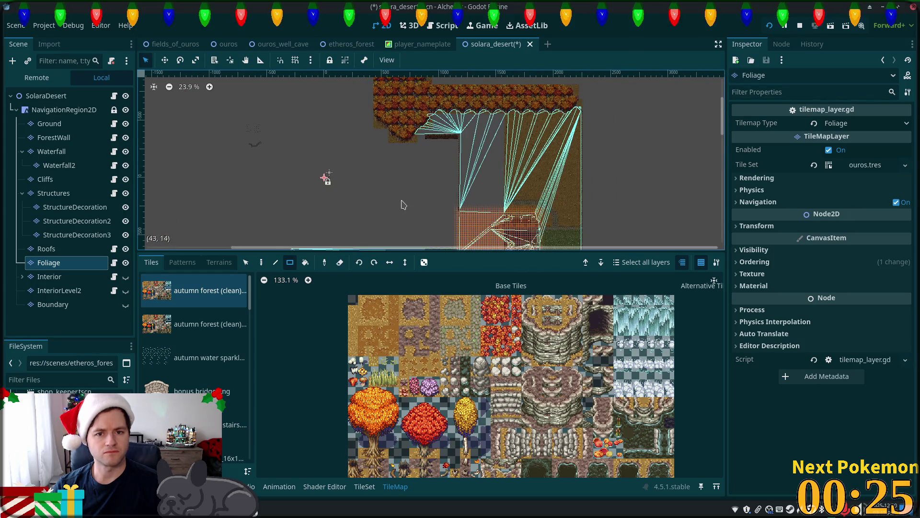
pyautogui.scroll(-2, 429, 172)
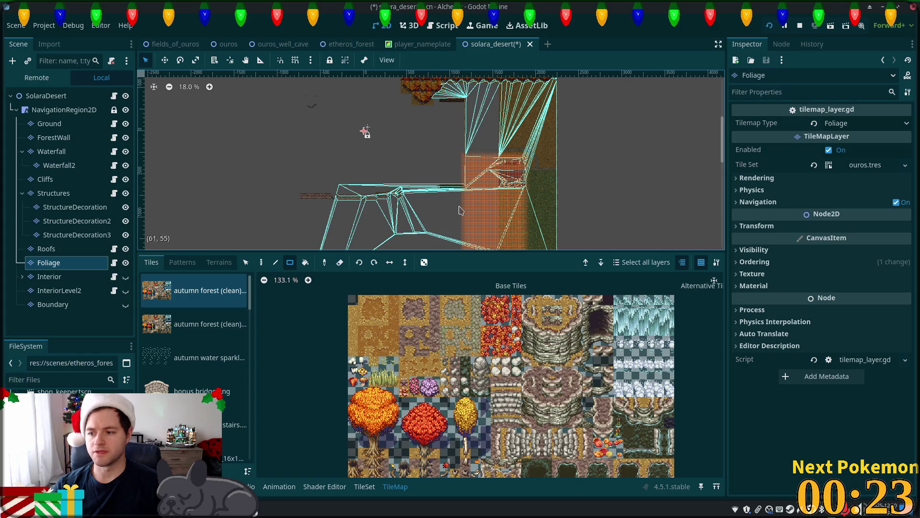
pyautogui.scroll(-1, 425, 209)
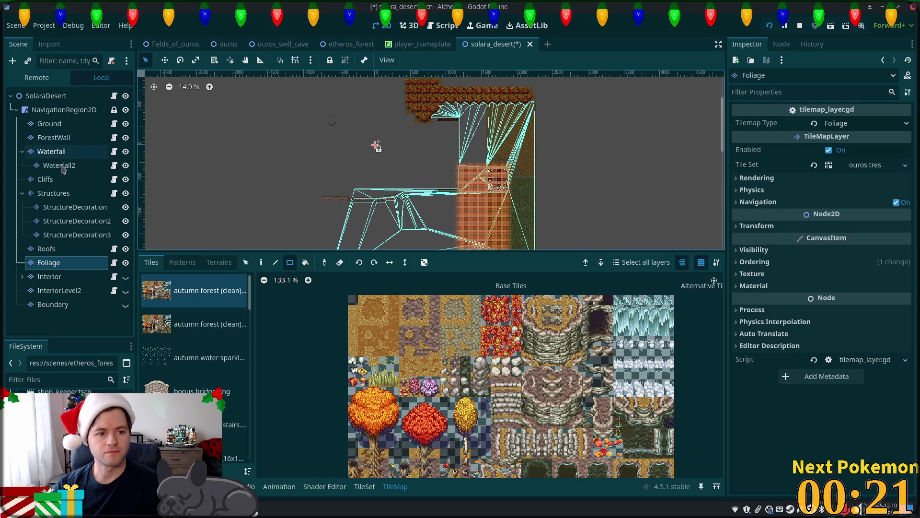
pyautogui.click(54, 193)
pyautogui.moveTo(462, 222)
pyautogui.mouseDown()
pyautogui.moveTo(347, 140)
pyautogui.moveTo(307, 83)
pyautogui.mouseUp()
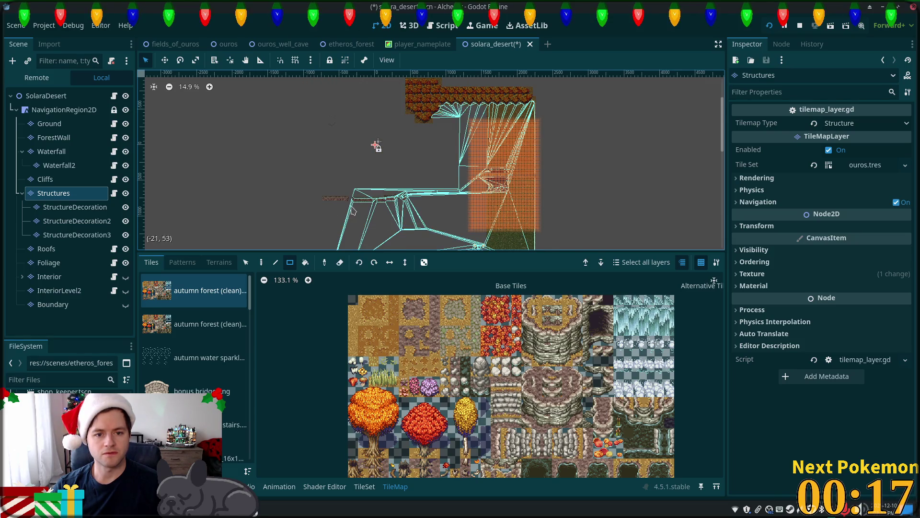
# Erase the remaining rectangle of orange tiles on the Cliffs layer.
pyautogui.scroll(3, 353, 211)
pyautogui.click(45, 179)
pyautogui.moveTo(259, 152); pyautogui.dragTo(486, 242)
pyautogui.scroll(-2, 483, 198)
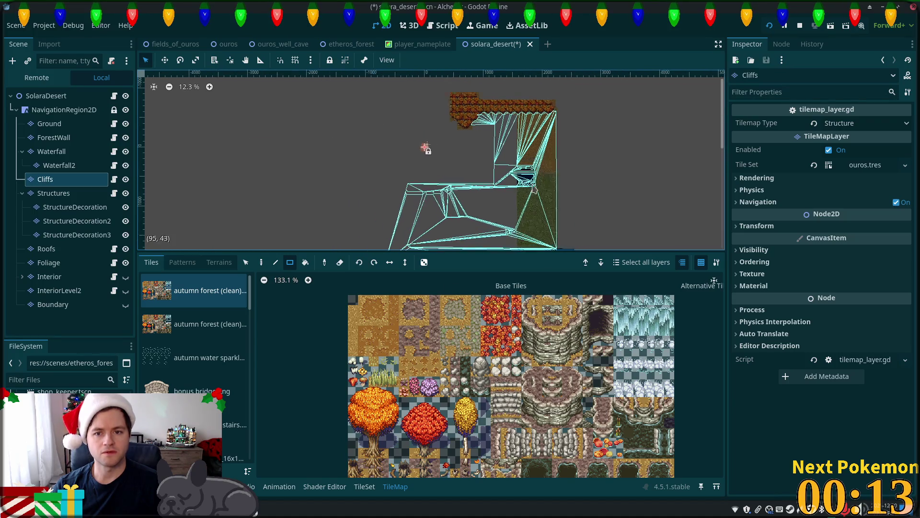
pyautogui.scroll(2, 422, 192)
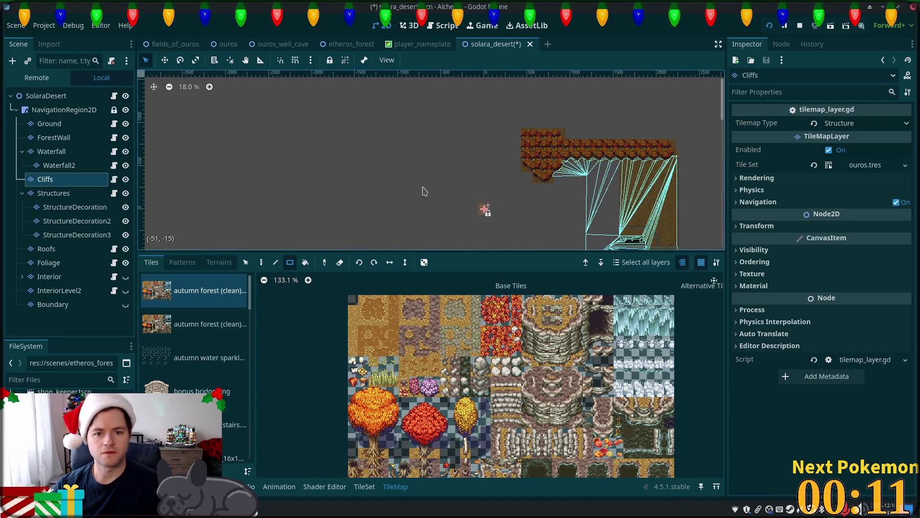
pyautogui.scroll(8, 422, 192)
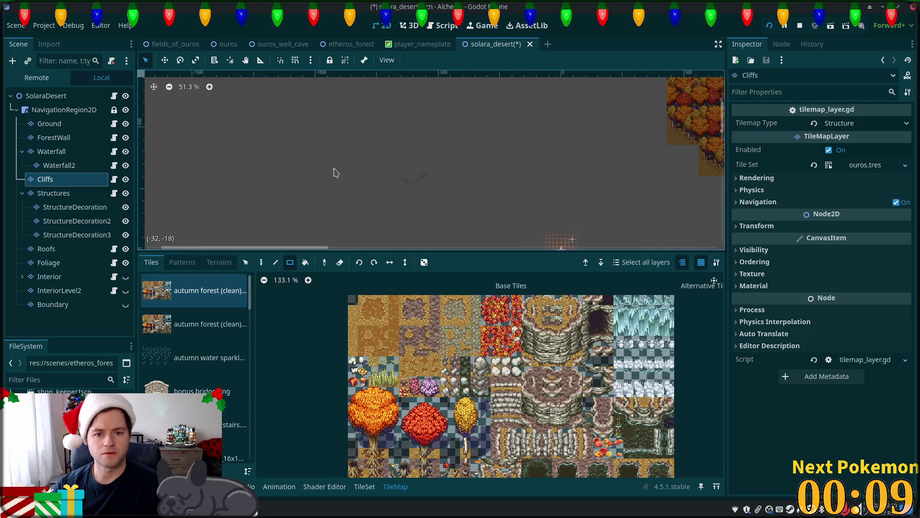
# Select the Waterfall2 layer and survey the orange-tiled block under the navigation mesh.
pyautogui.click(59, 165)
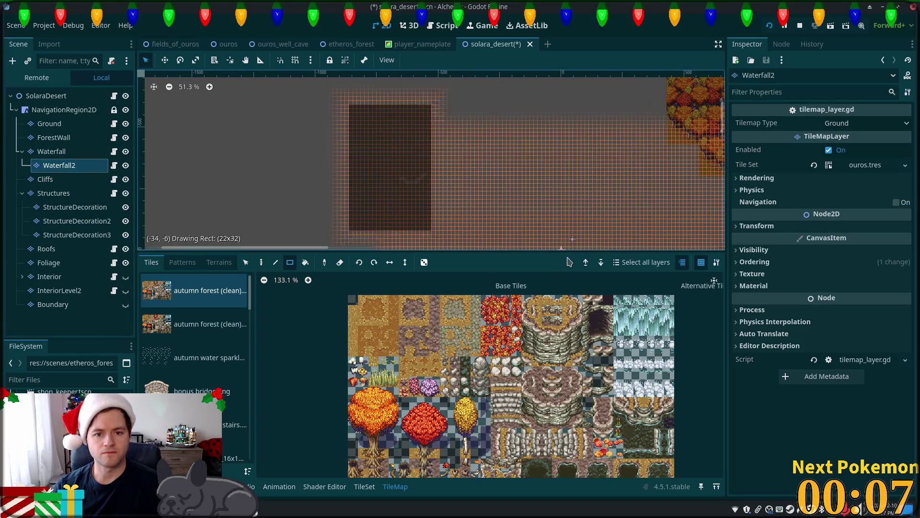
pyautogui.scroll(-3, 515, 211)
pyautogui.scroll(-1, 515, 211)
pyautogui.scroll(-2, 391, 93)
pyautogui.moveTo(407, 215); pyautogui.dragTo(436, 176)
pyautogui.scroll(5, 441, 172)
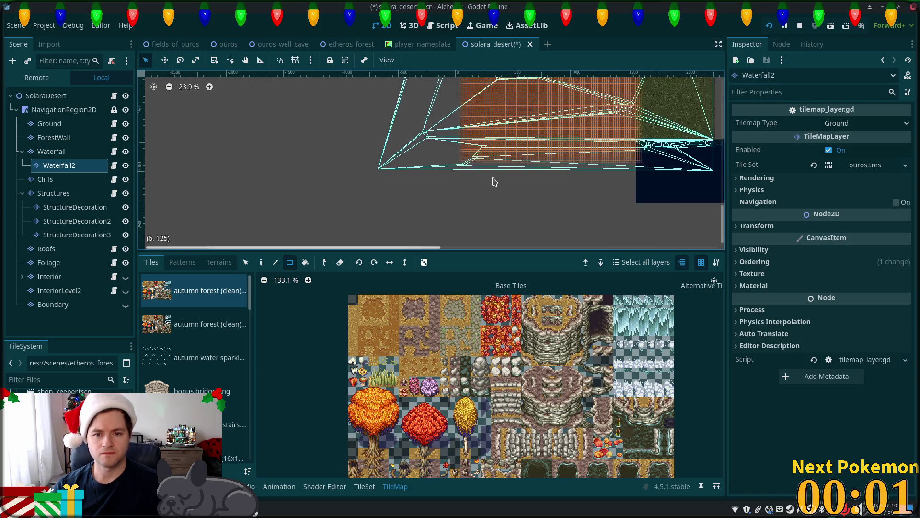
pyautogui.scroll(4, 465, 166)
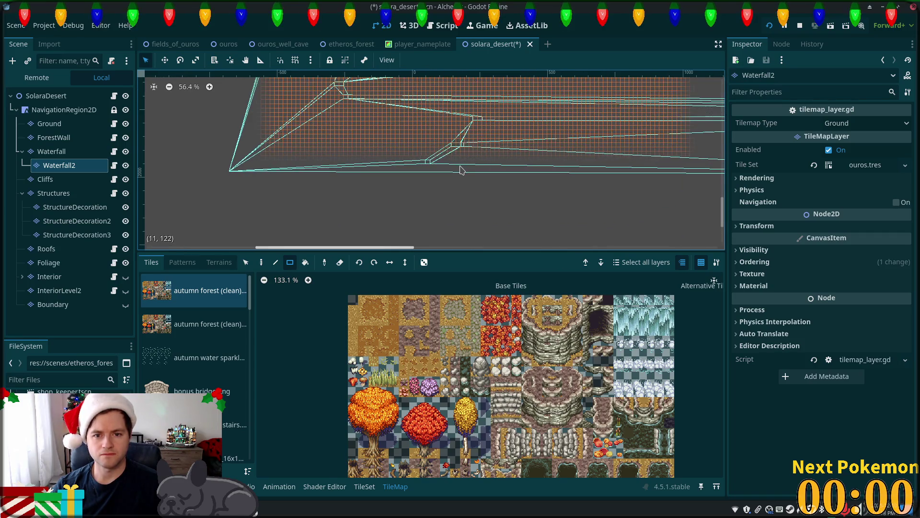
pyautogui.scroll(-4, 453, 172)
pyautogui.moveTo(431, 182); pyautogui.dragTo(302, 197)
pyautogui.scroll(-2, 302, 197)
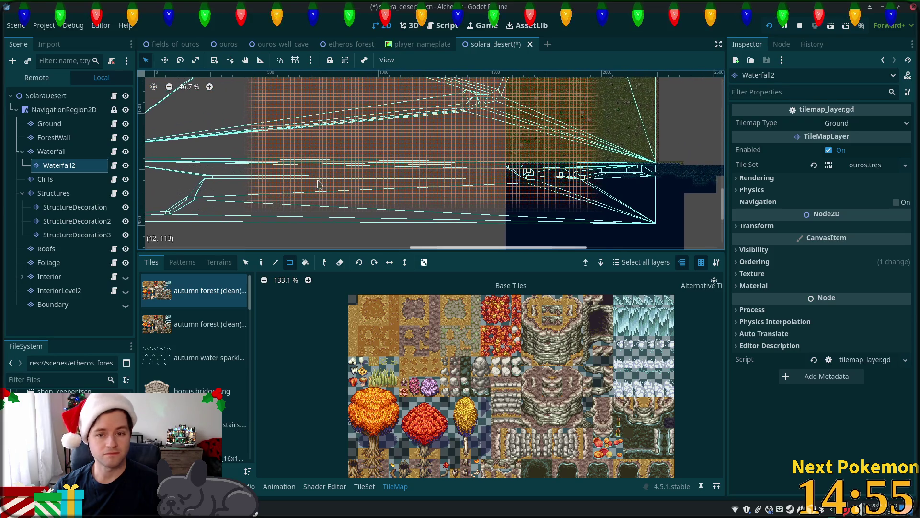
pyautogui.moveTo(551, 226)
pyautogui.mouseDown()
pyautogui.moveTo(440, 224)
pyautogui.moveTo(433, 240)
pyautogui.mouseUp()
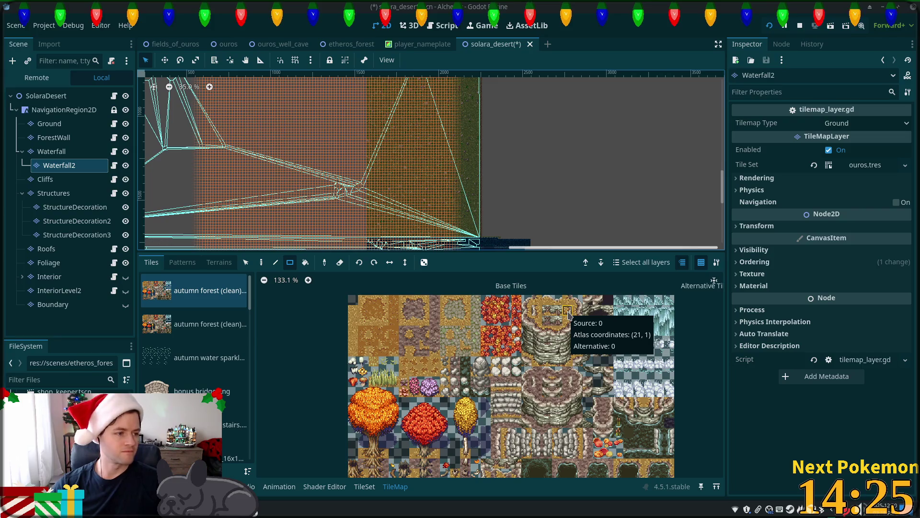
pyautogui.scroll(-3, 460, 153)
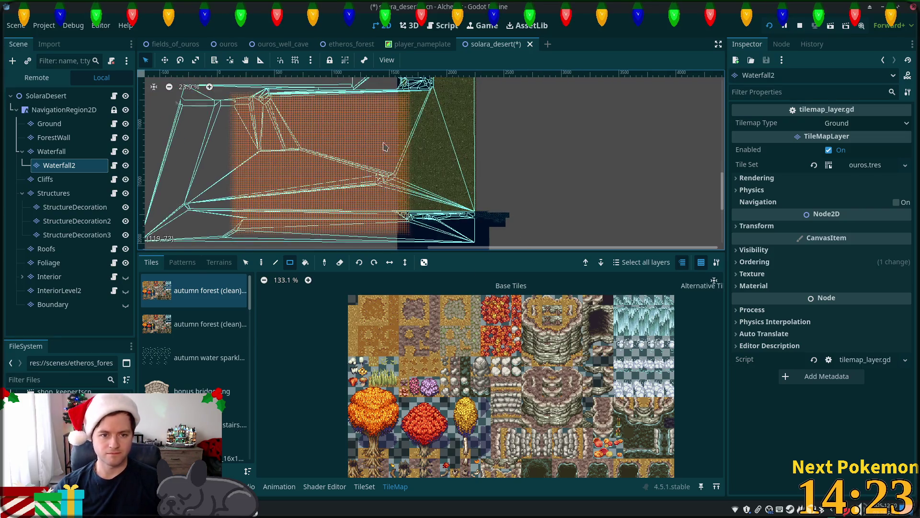
pyautogui.scroll(-1, 381, 164)
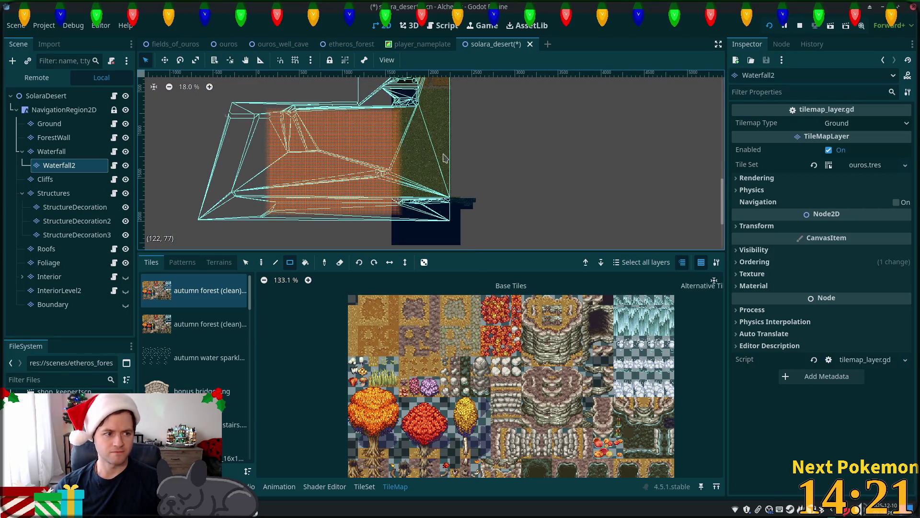
pyautogui.scroll(-1, 557, 167)
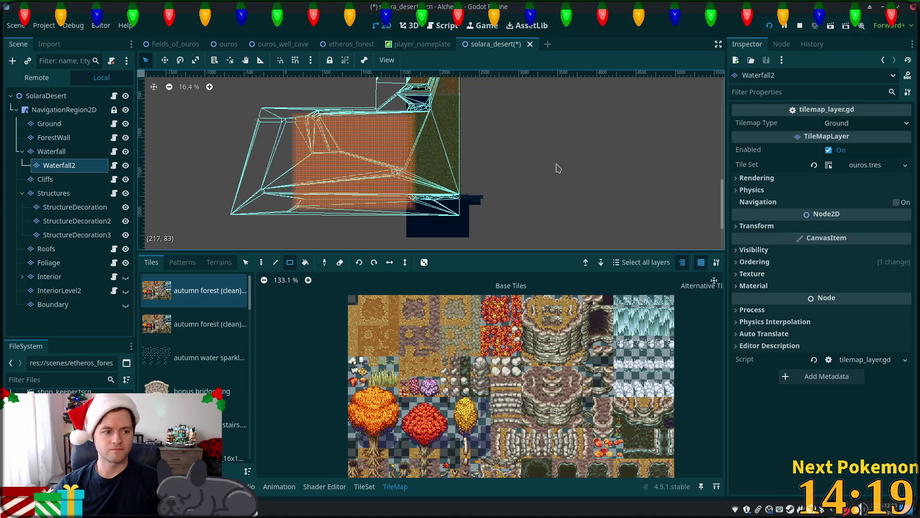
pyautogui.scroll(-3, 580, 164)
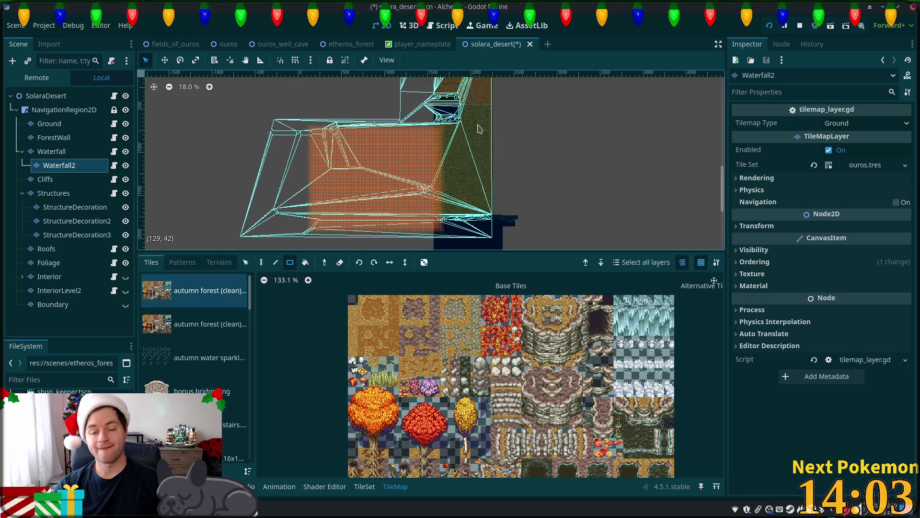
pyautogui.scroll(5, 480, 129)
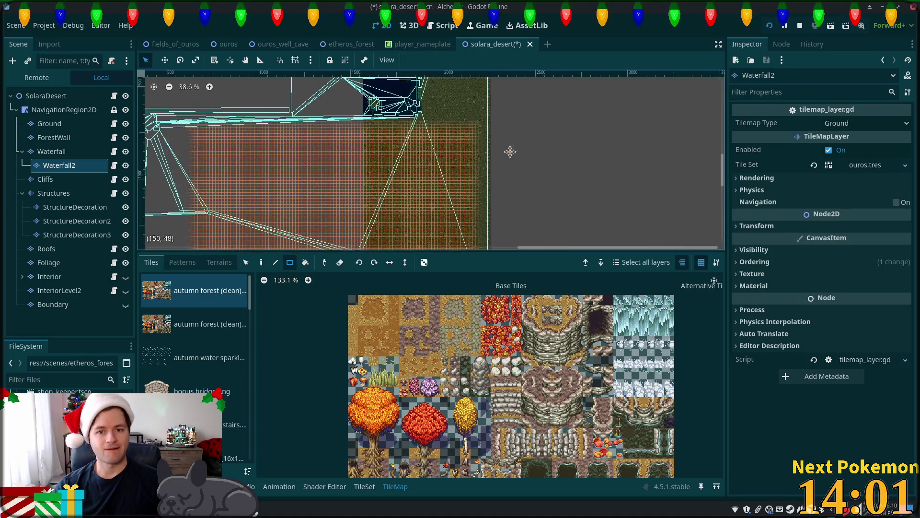
pyautogui.scroll(4, 511, 149)
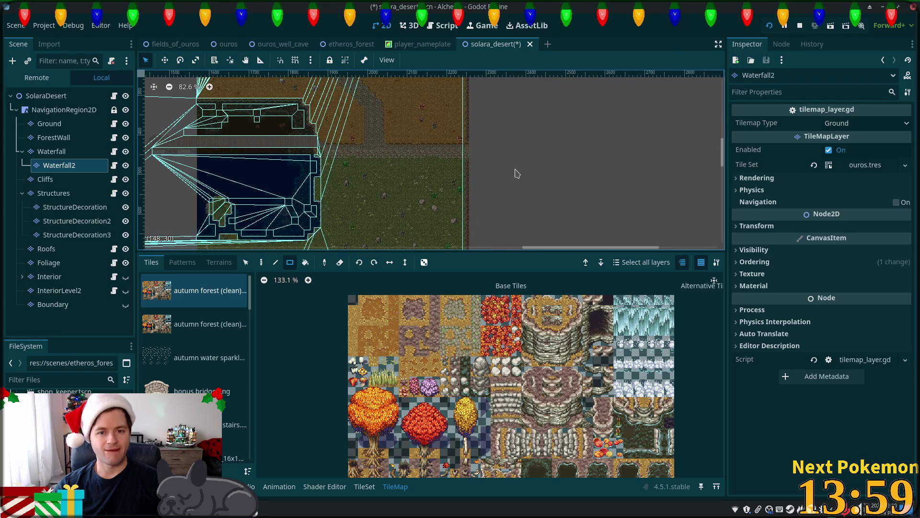
pyautogui.scroll(-1, 516, 173)
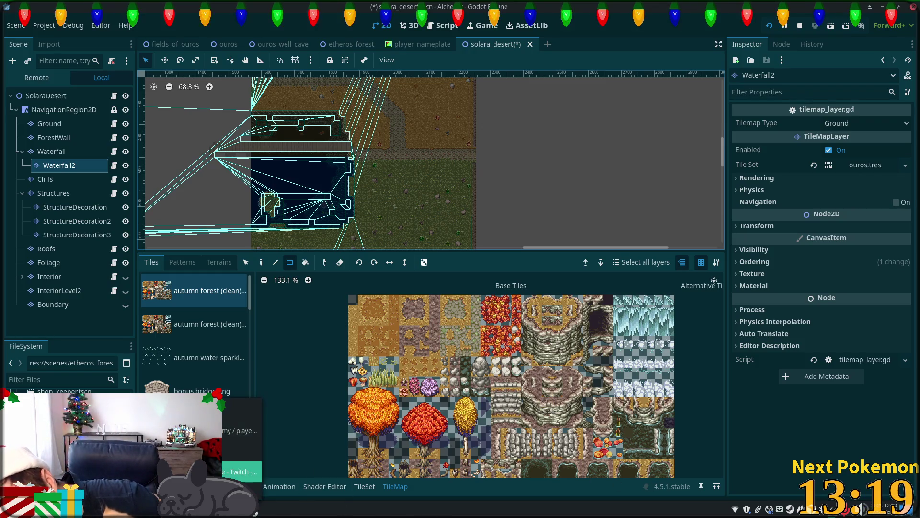
pyautogui.click(206, 471)
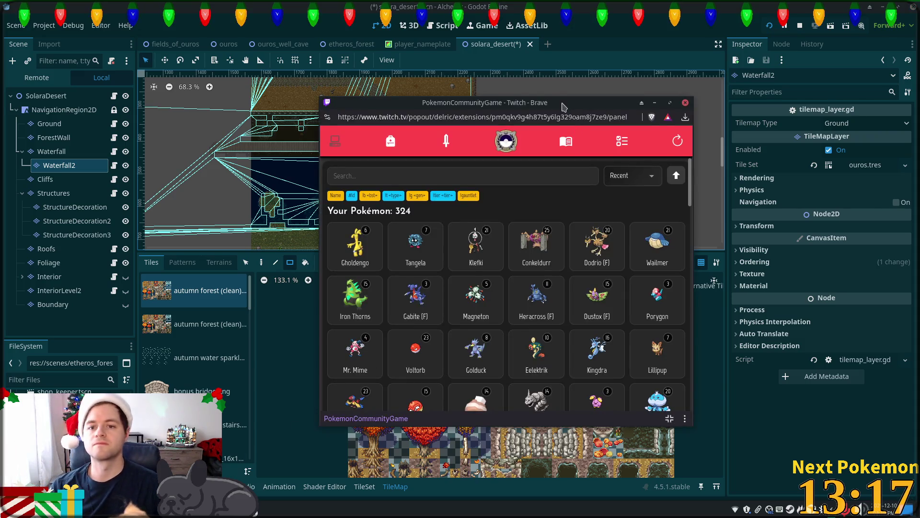
# Move the game window, refresh the Pokémon list, and close Electabuzz's battle stats.
pyautogui.moveTo(563, 105); pyautogui.dragTo(741, 93)
pyautogui.click(850, 138)
pyautogui.scroll(-3, 798, 137)
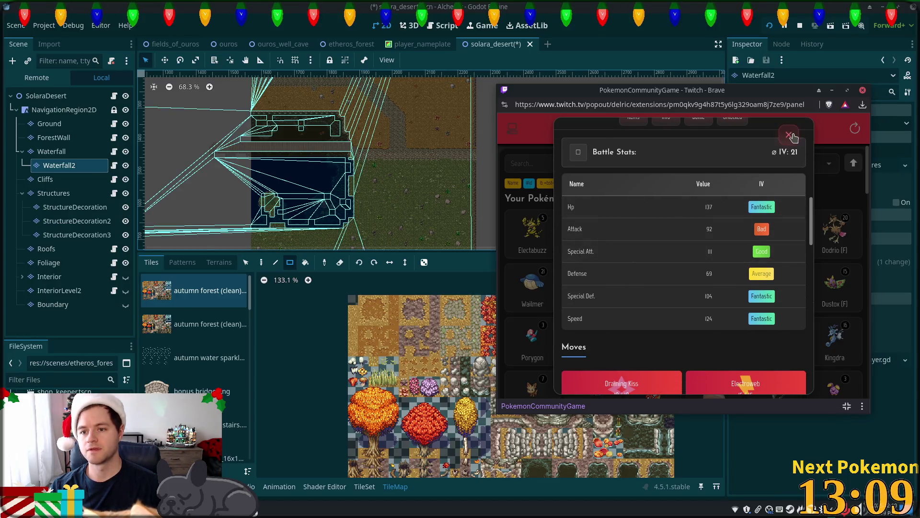
pyautogui.click(789, 134)
# Filter the collection with the search 'elec', then clear the search text.
pyautogui.click(675, 166)
pyautogui.write('elec')
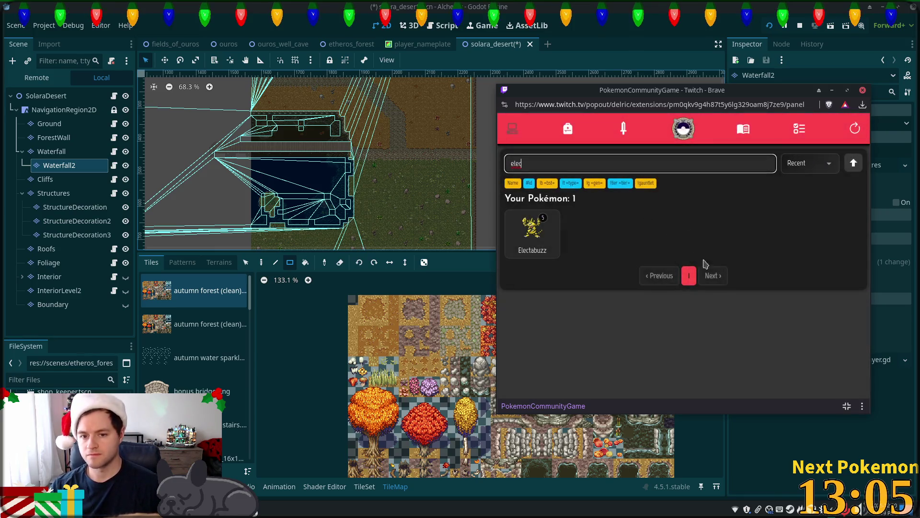
pyautogui.doubleClick(639, 164)
pyautogui.press('BackSpace')
pyautogui.click(799, 129)
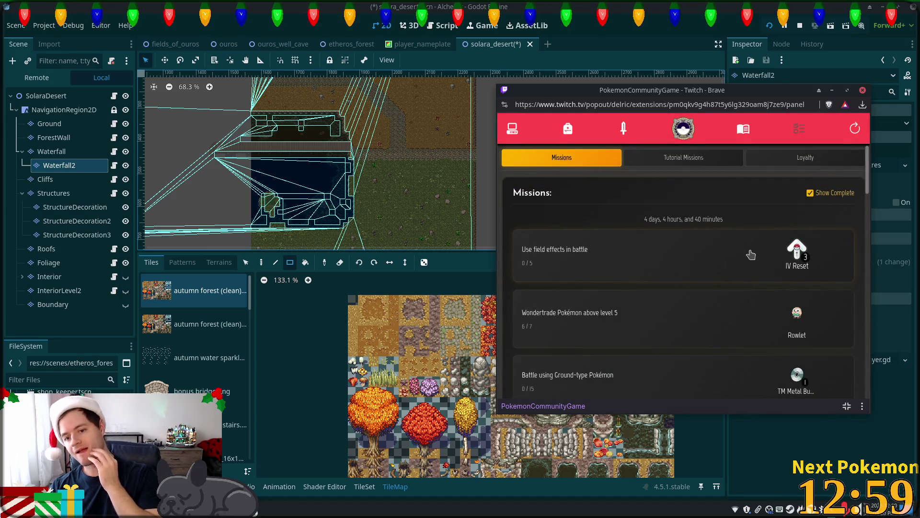
# Review the missions list, then return to Godot and pick a row of ice tiles.
pyautogui.scroll(-5, 751, 254)
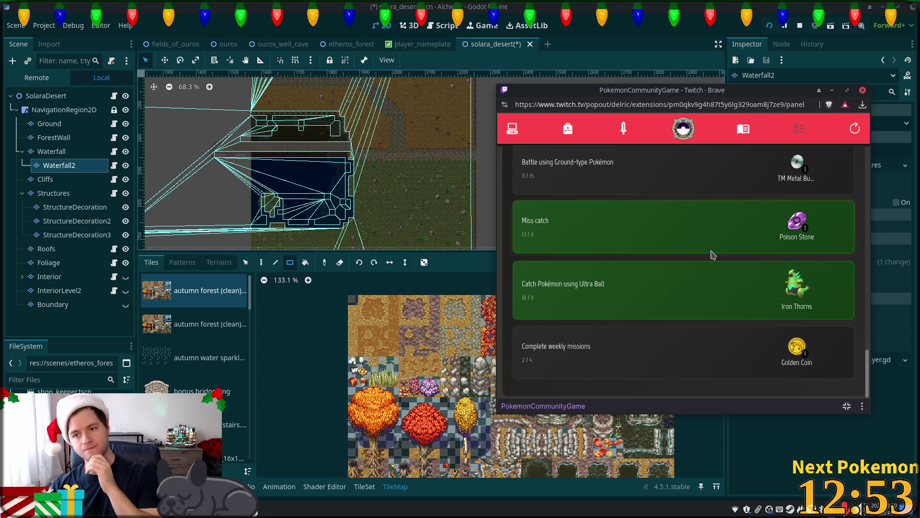
pyautogui.scroll(2, 711, 254)
pyautogui.scroll(3, 711, 254)
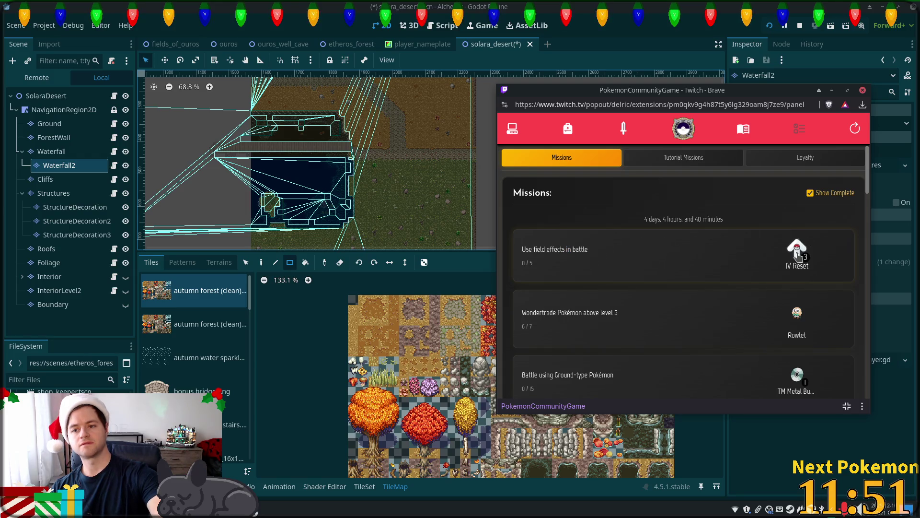
pyautogui.click(531, 248)
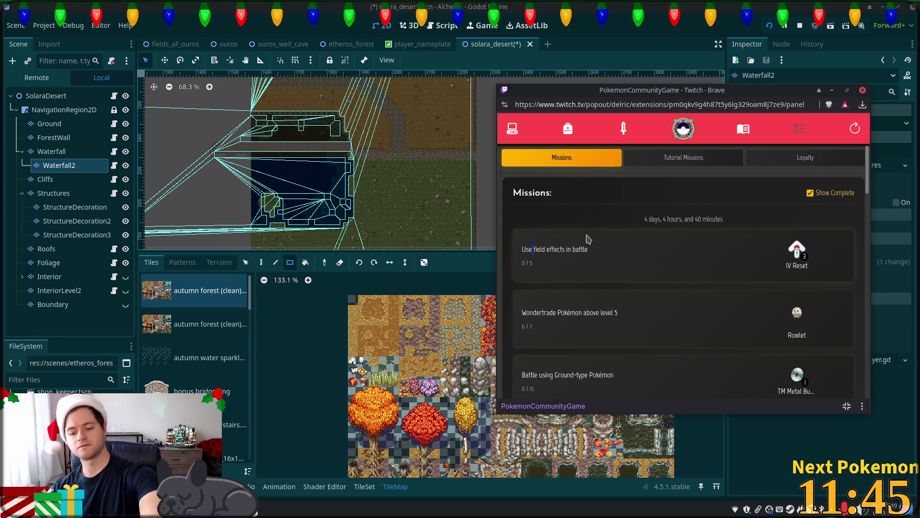
pyautogui.scroll(-3, 653, 257)
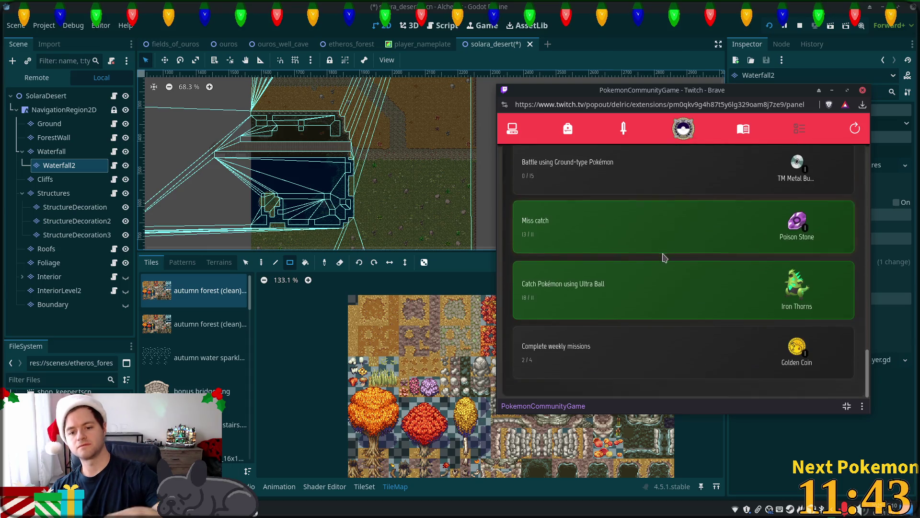
pyautogui.scroll(2, 665, 247)
pyautogui.scroll(1, 665, 245)
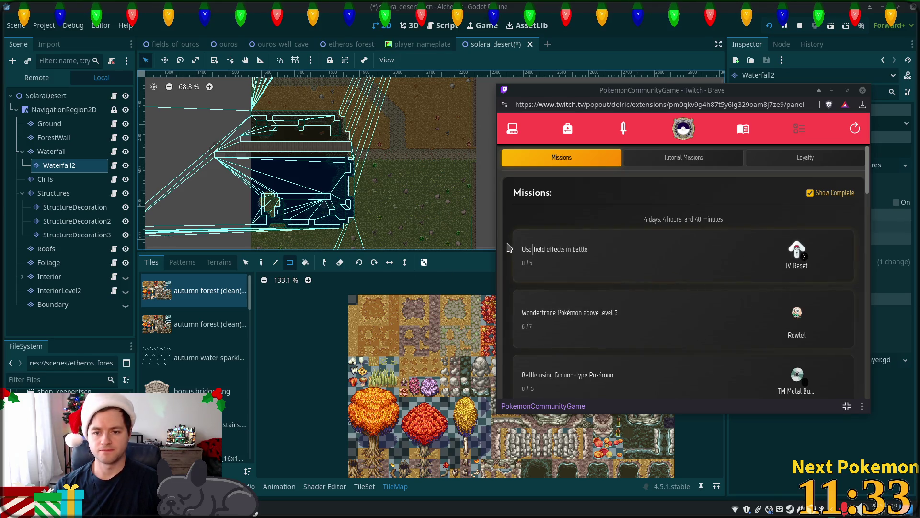
pyautogui.click(572, 290)
pyautogui.moveTo(619, 300); pyautogui.dragTo(669, 300)
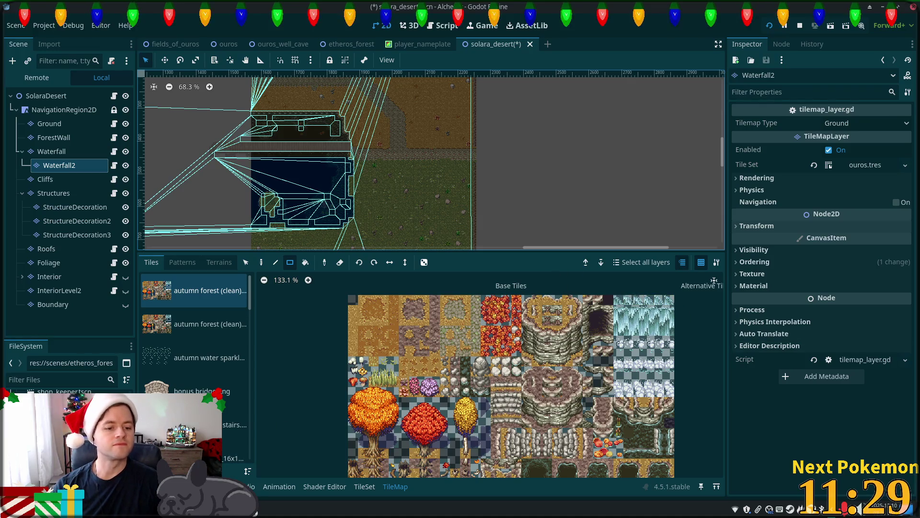
# Inspect Electabuzz's details and its Moonlight and Electroweb moves.
pyautogui.click(248, 467)
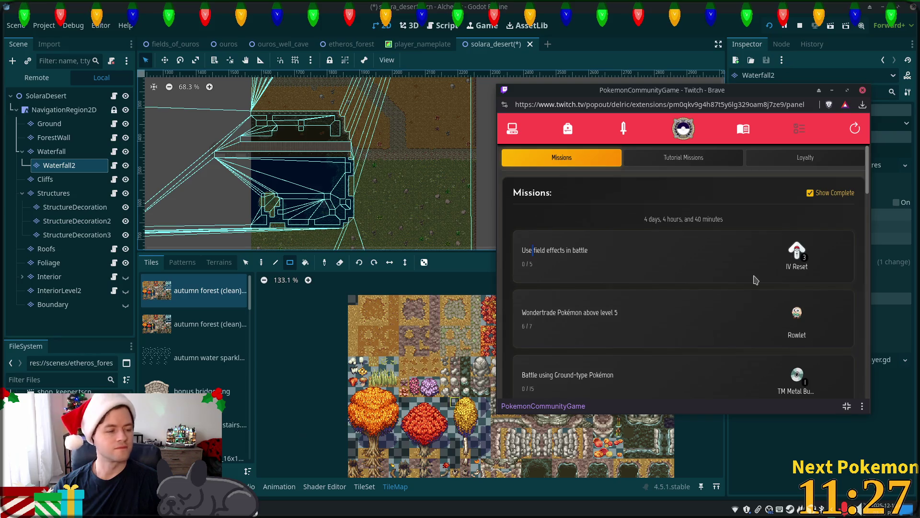
pyautogui.click(568, 131)
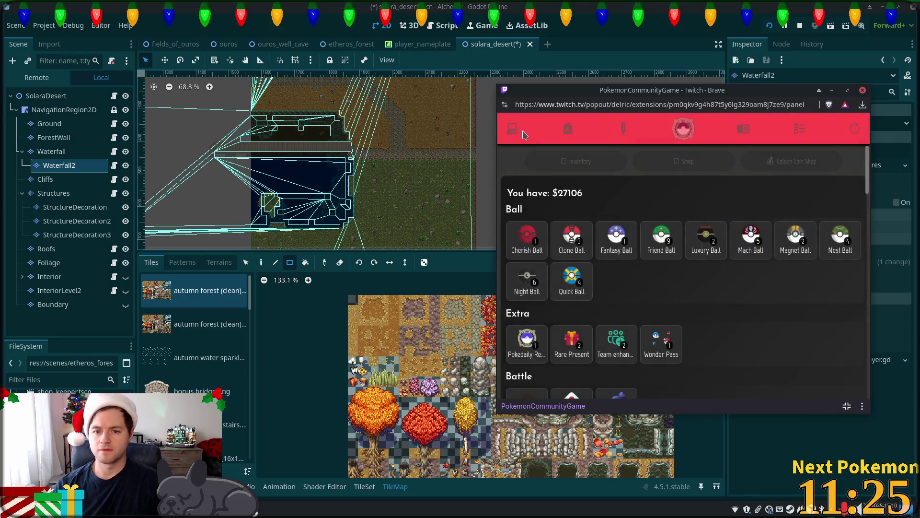
pyautogui.click(513, 129)
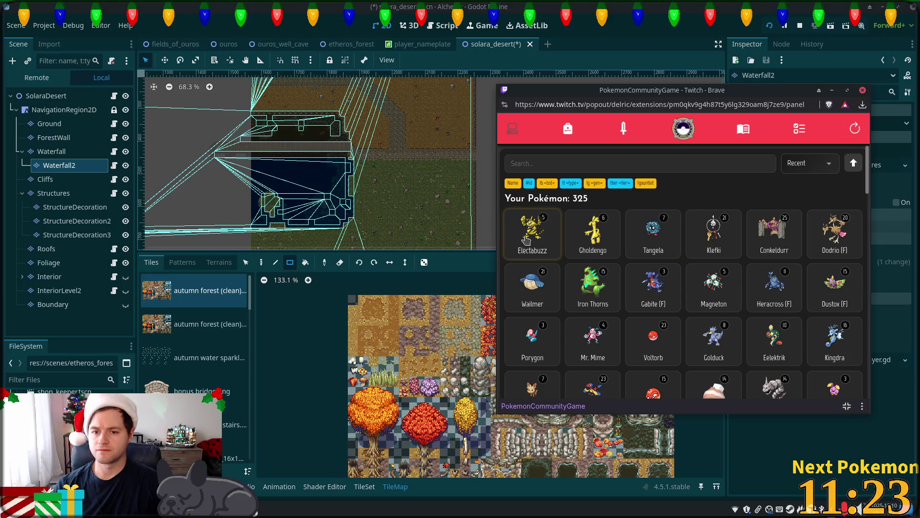
pyautogui.click(532, 235)
pyautogui.scroll(-10, 662, 244)
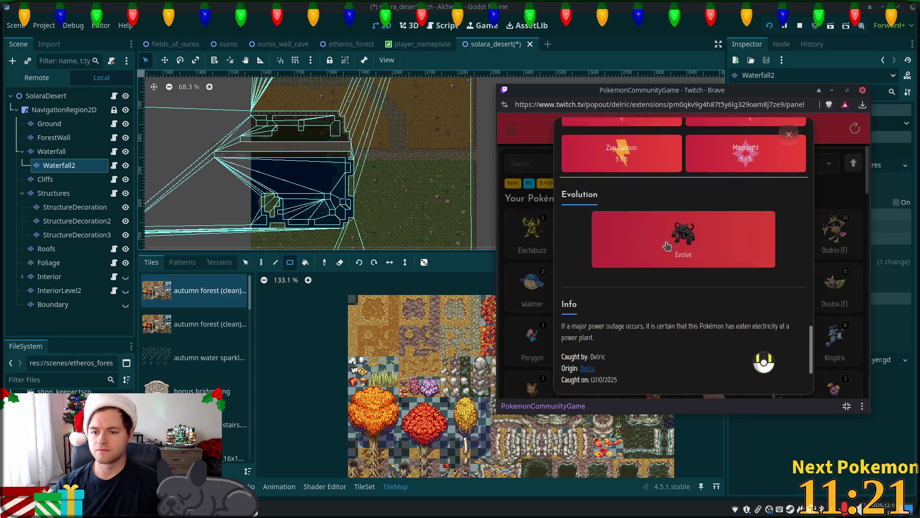
pyautogui.scroll(3, 669, 244)
pyautogui.click(762, 325)
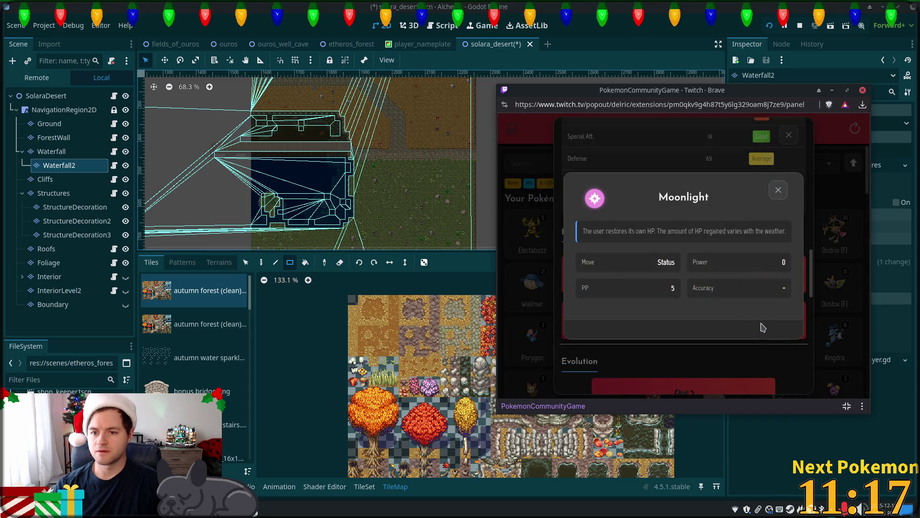
pyautogui.click(778, 190)
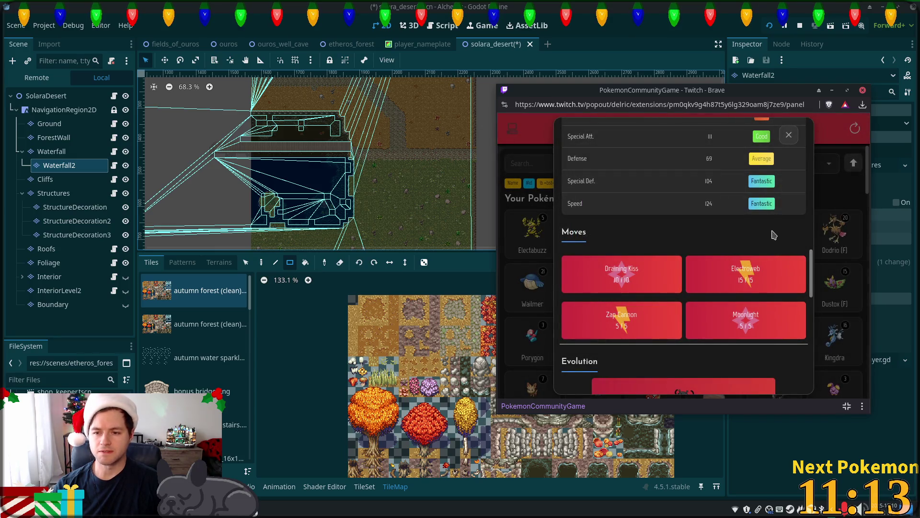
pyautogui.click(729, 278)
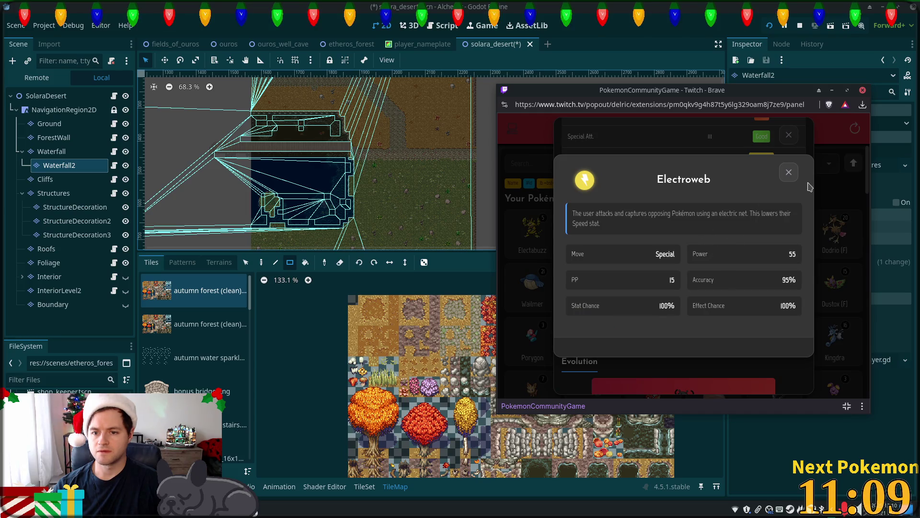
pyautogui.click(789, 174)
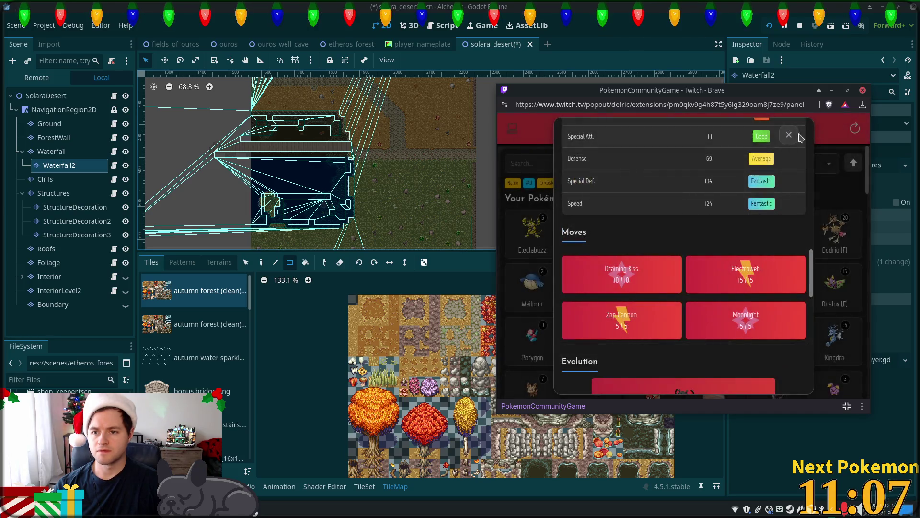
pyautogui.click(789, 135)
# Check Gholdengo's details with its Poison Gas move, then Tangela's details.
pyautogui.click(603, 237)
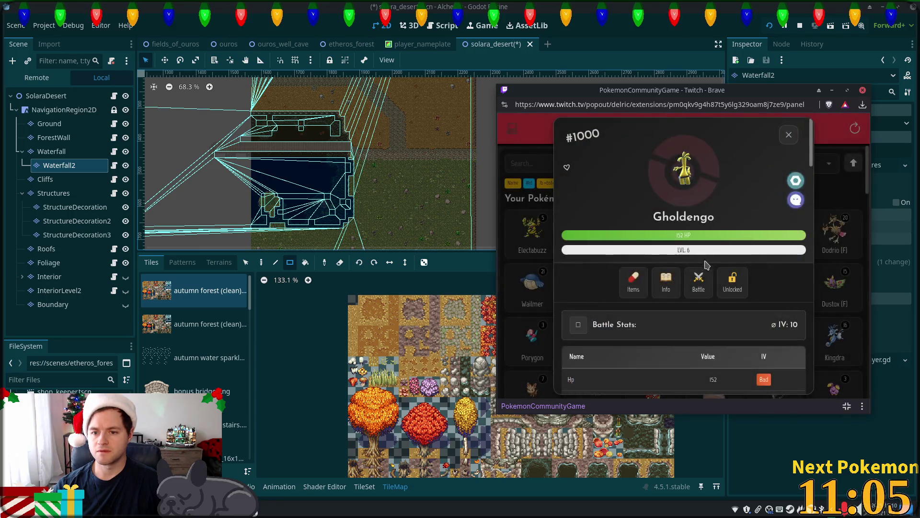
pyautogui.scroll(-5, 710, 276)
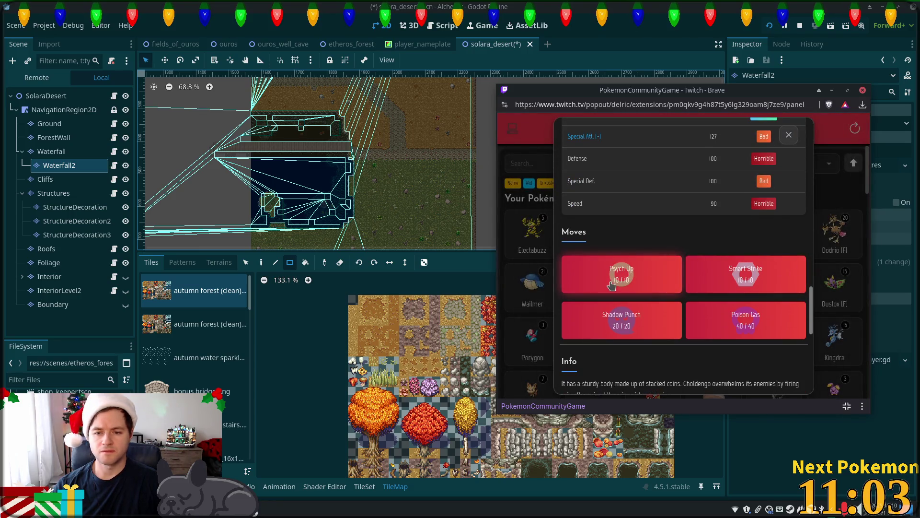
pyautogui.click(728, 315)
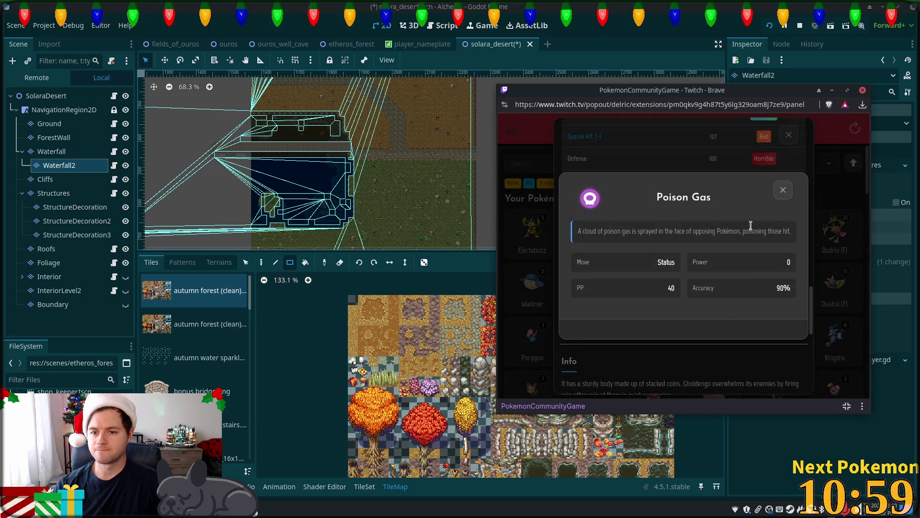
pyautogui.click(784, 188)
pyautogui.click(789, 135)
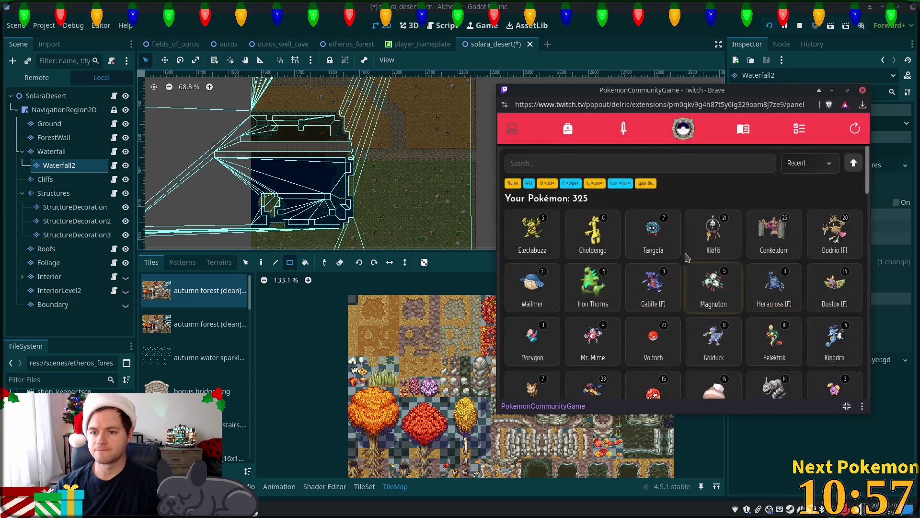
pyautogui.click(762, 261)
pyautogui.scroll(-5, 754, 263)
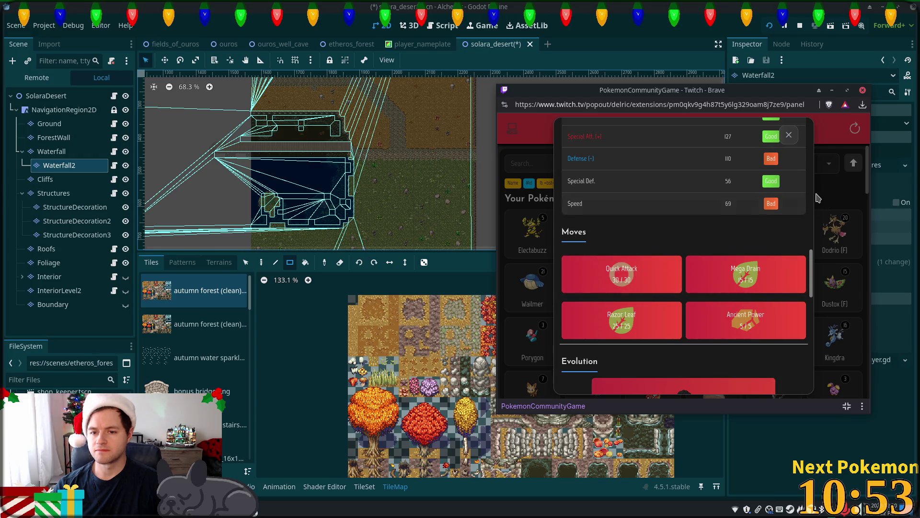
pyautogui.click(790, 139)
# Check Klefki's and Conkeldurr's details, then bring Godot back to the front.
pyautogui.click(846, 255)
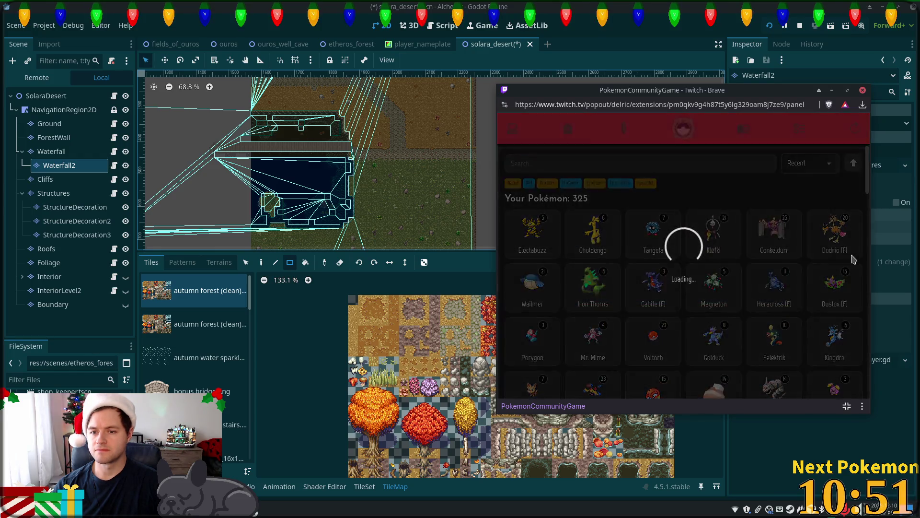
pyautogui.scroll(-3, 741, 264)
pyautogui.scroll(-4, 740, 263)
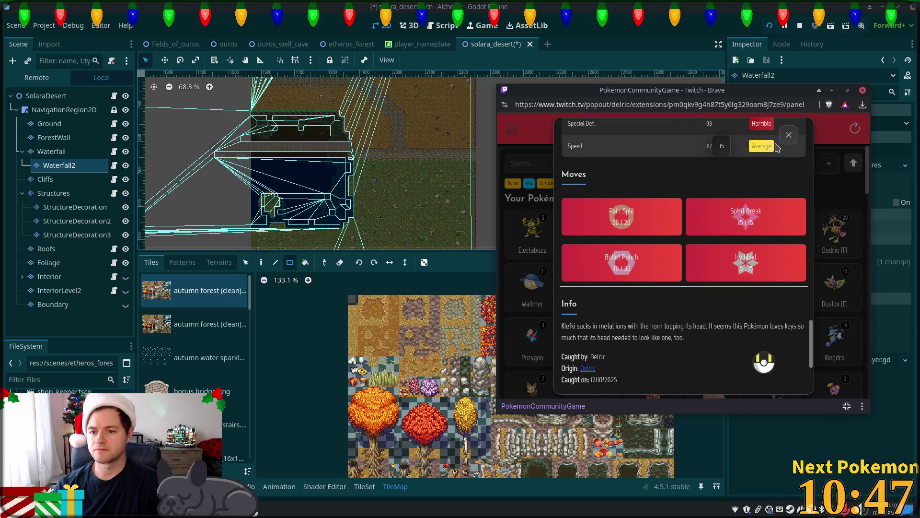
pyautogui.click(787, 140)
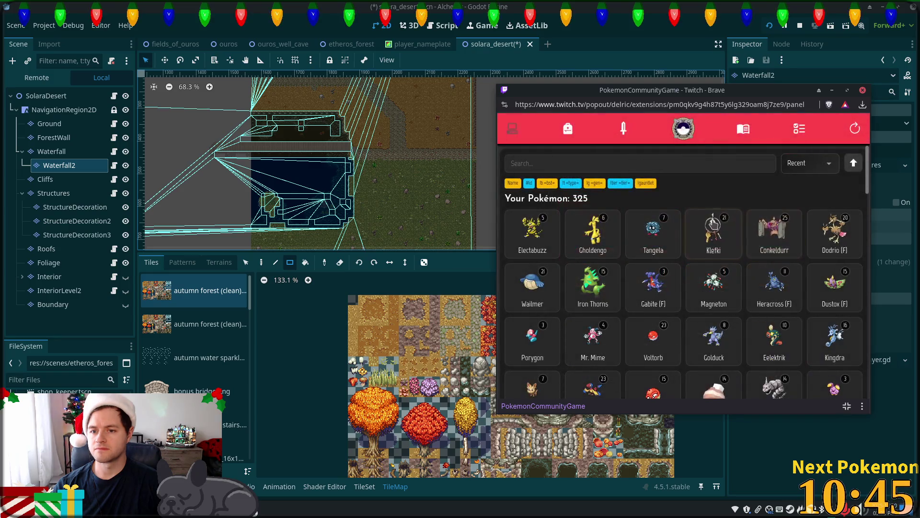
pyautogui.click(826, 235)
pyautogui.scroll(-5, 810, 211)
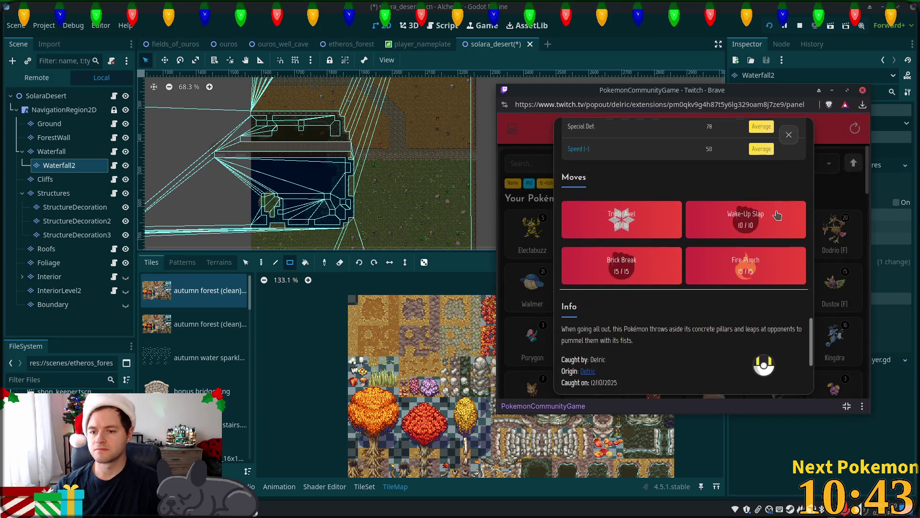
pyautogui.click(787, 139)
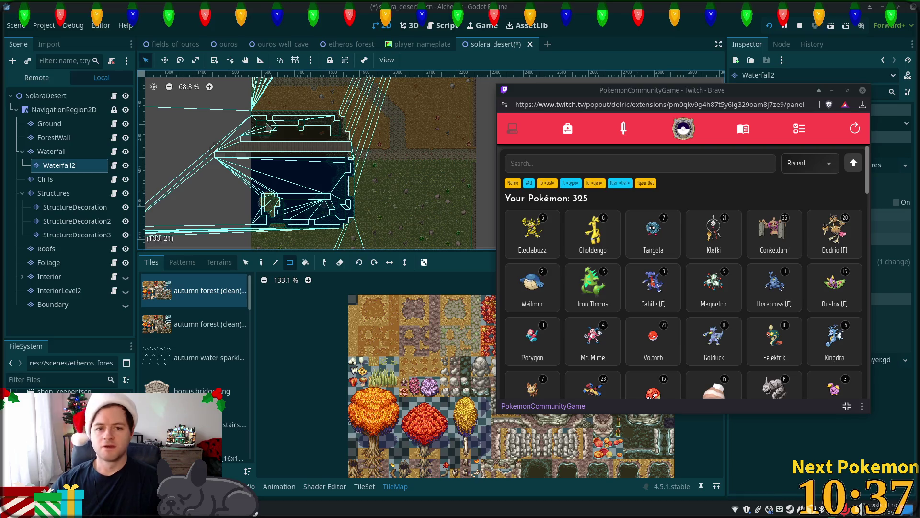
pyautogui.click(596, 5)
# Zoom around the solara_desert map to view its eastern edge.
pyautogui.scroll(4, 545, 144)
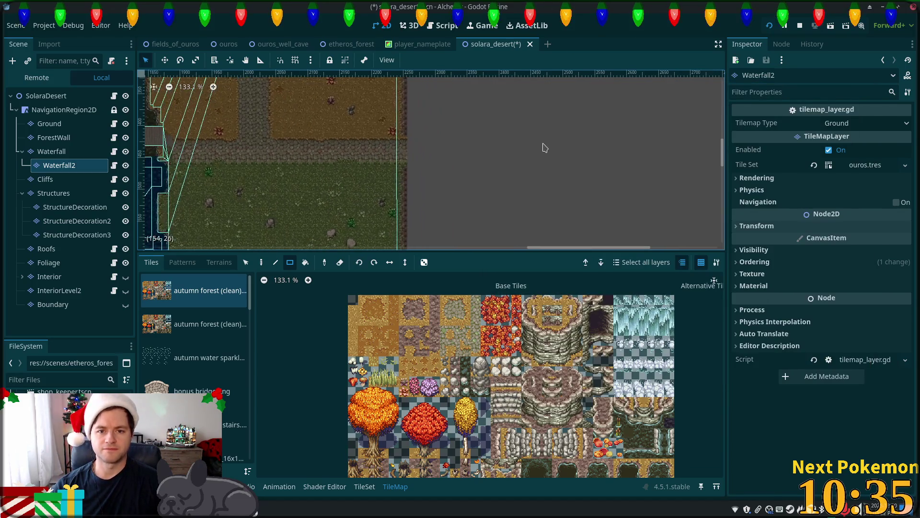
pyautogui.scroll(-2, 534, 203)
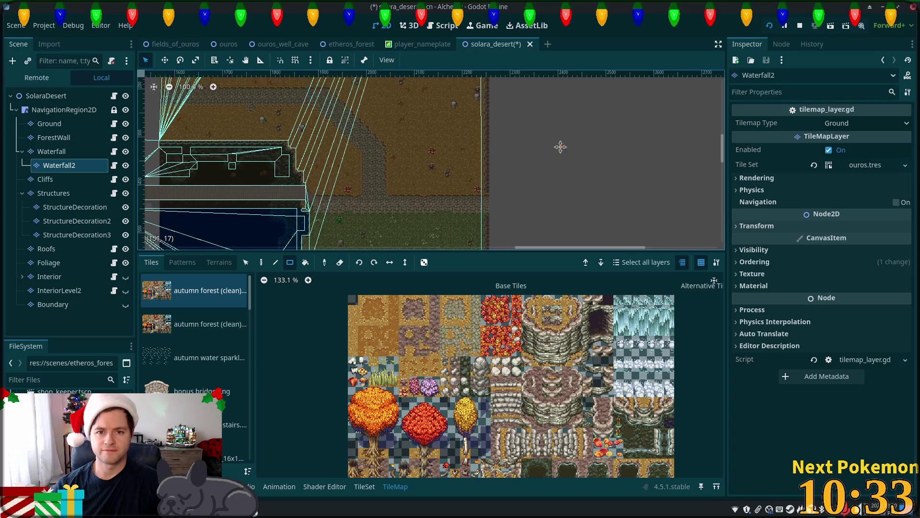
pyautogui.scroll(-5, 421, 154)
pyautogui.scroll(3, 419, 158)
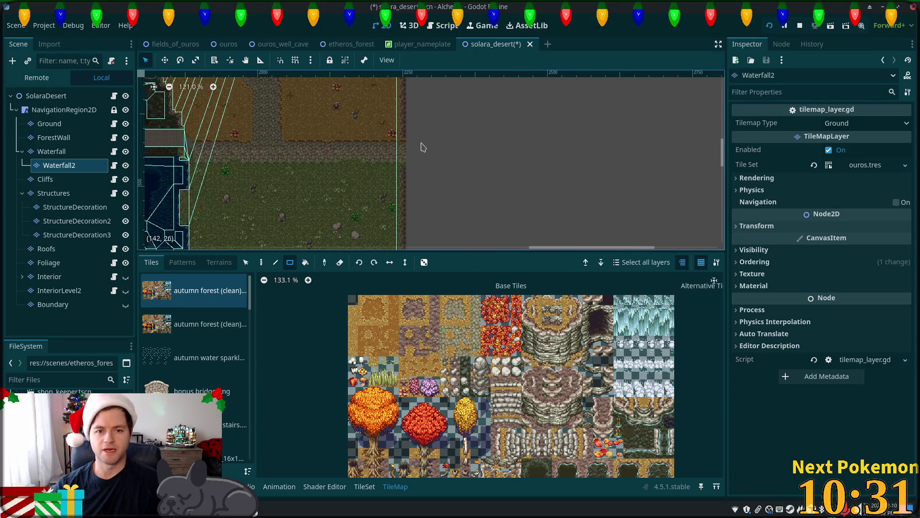
pyautogui.scroll(5, 411, 155)
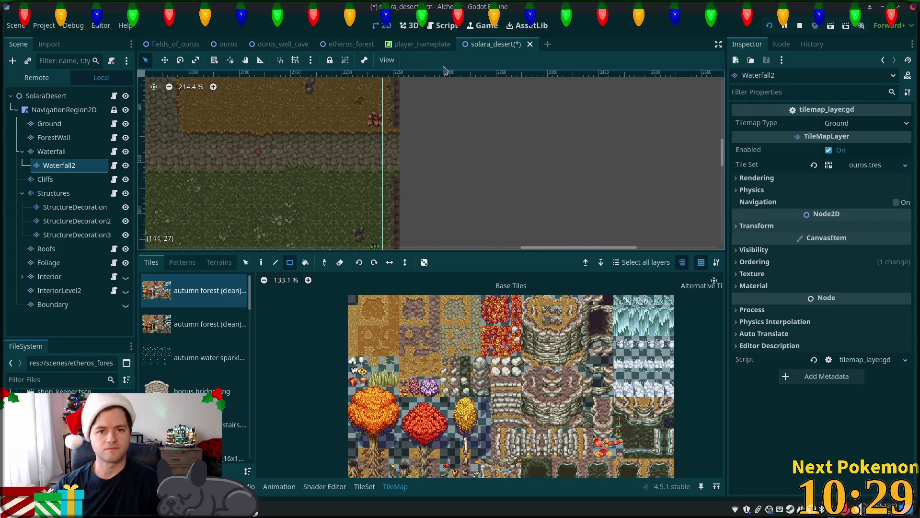
# In fields_of_ouros, select the OurosEntranceEast warp zone targeting ouros.tscn.
pyautogui.click(175, 44)
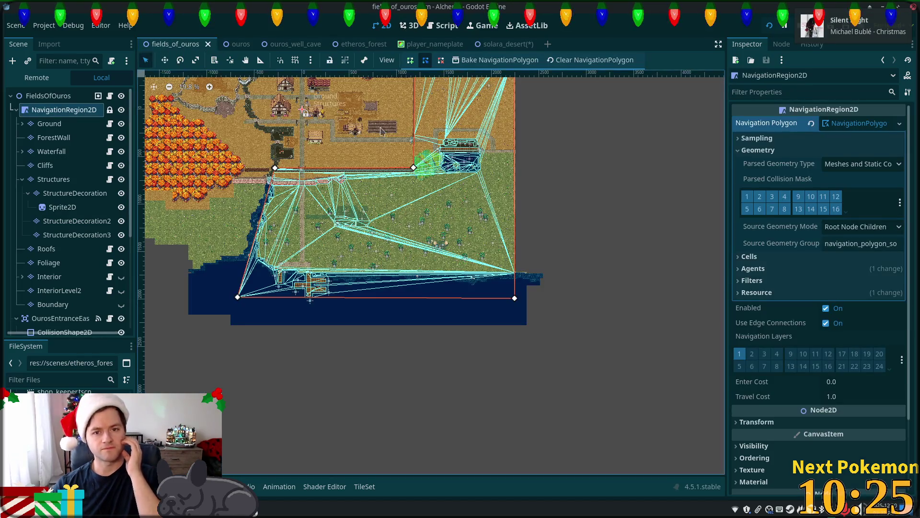
pyautogui.scroll(10, 414, 144)
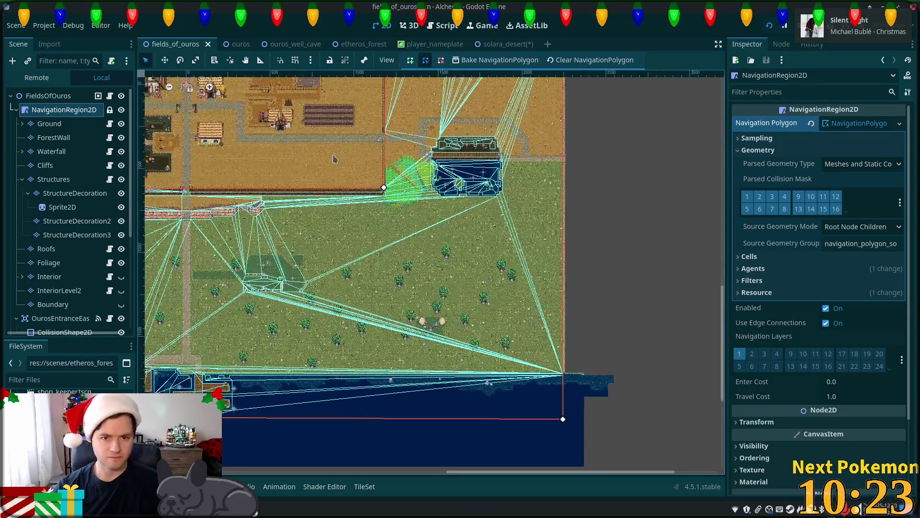
pyautogui.scroll(10, 405, 134)
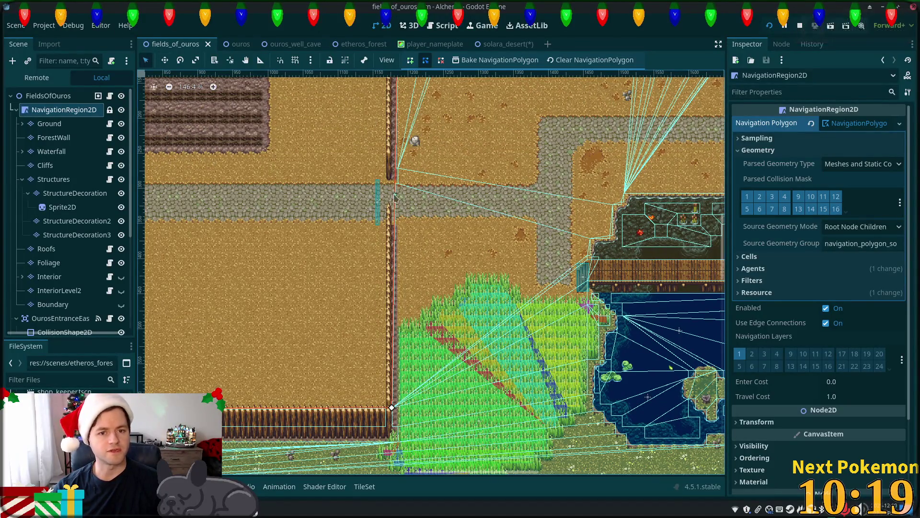
pyautogui.click(378, 192)
pyautogui.scroll(-3, 57, 216)
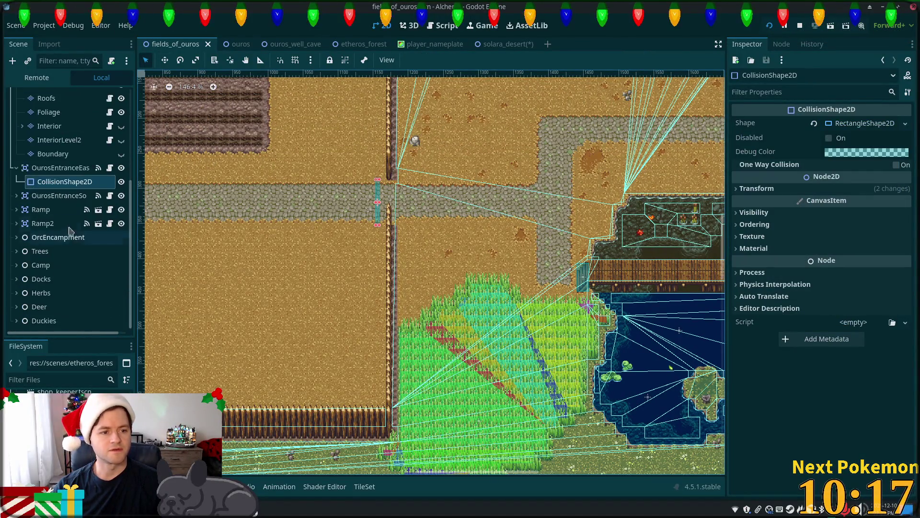
pyautogui.click(38, 168)
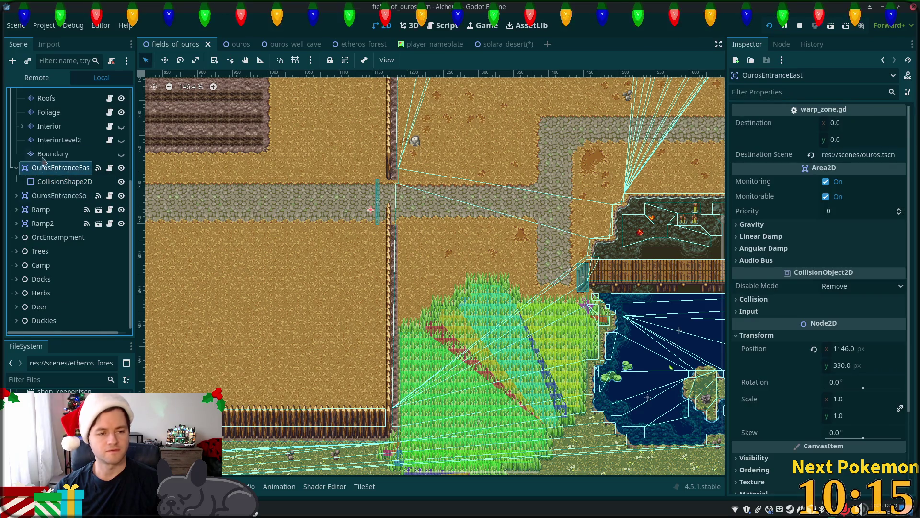
# Duplicate OurosEntranceEast with Ctrl+D and rename the copy SolaraDesertEntrance.
pyautogui.press('Up')
pyautogui.click(38, 168)
pyautogui.hotkey('ctrl', 'd')
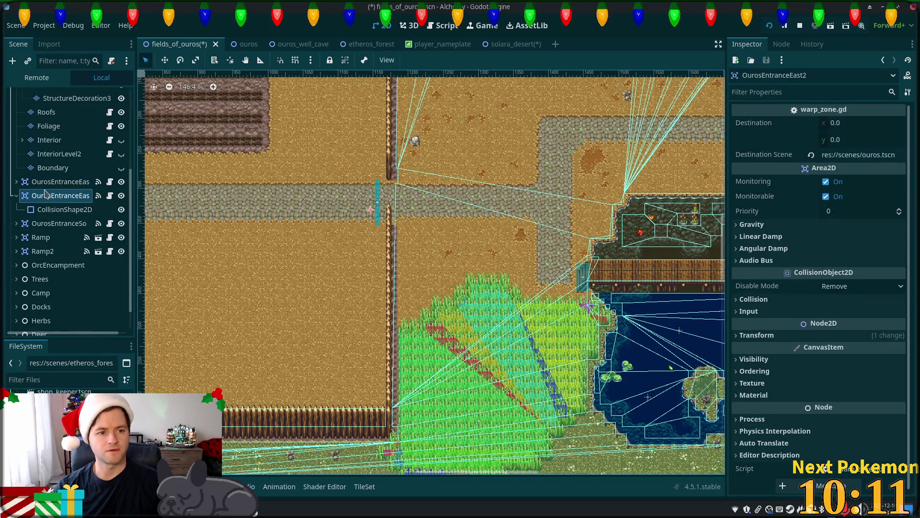
pyautogui.click(42, 182)
pyautogui.click(45, 197)
pyautogui.scroll(-4, 422, 260)
pyautogui.scroll(-2, 421, 260)
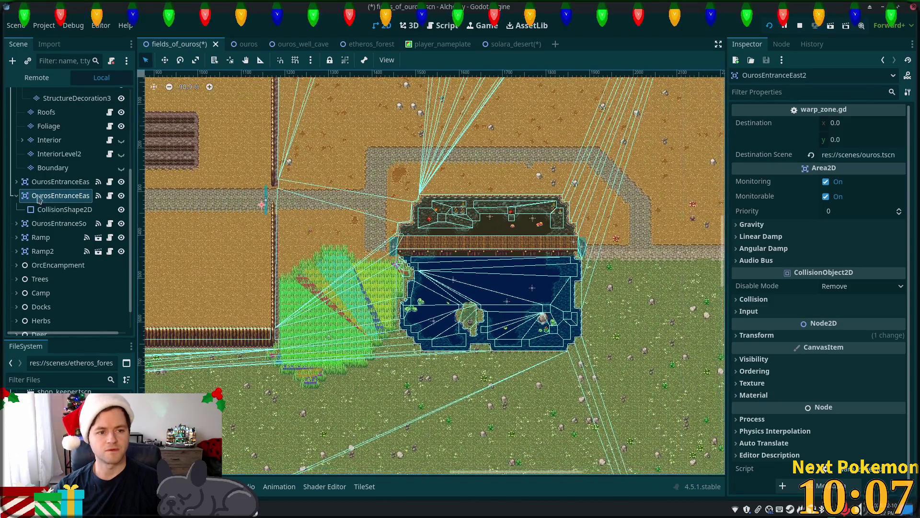
pyautogui.press('F2')
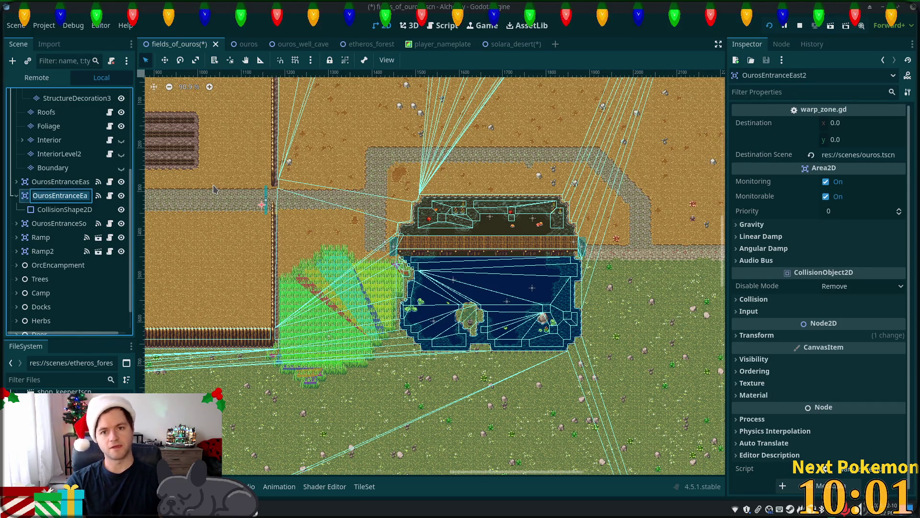
pyautogui.write('Solara')
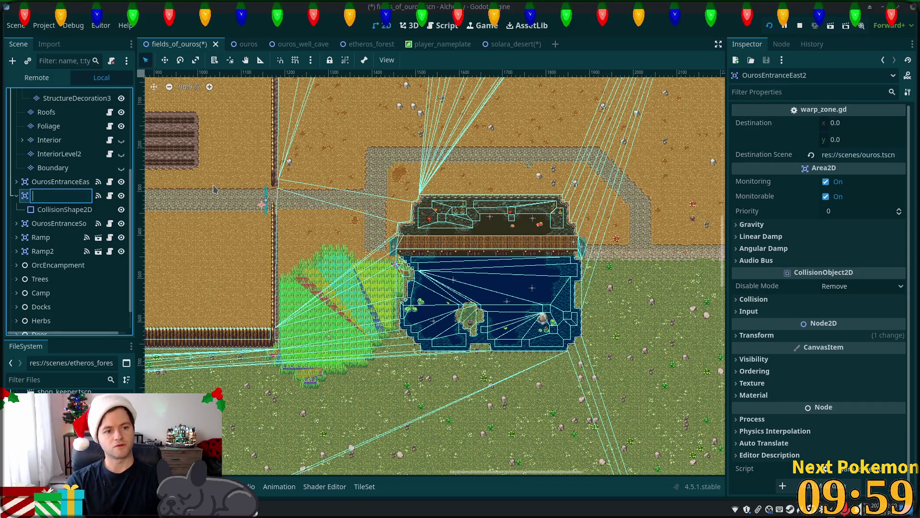
pyautogui.write('Desert')
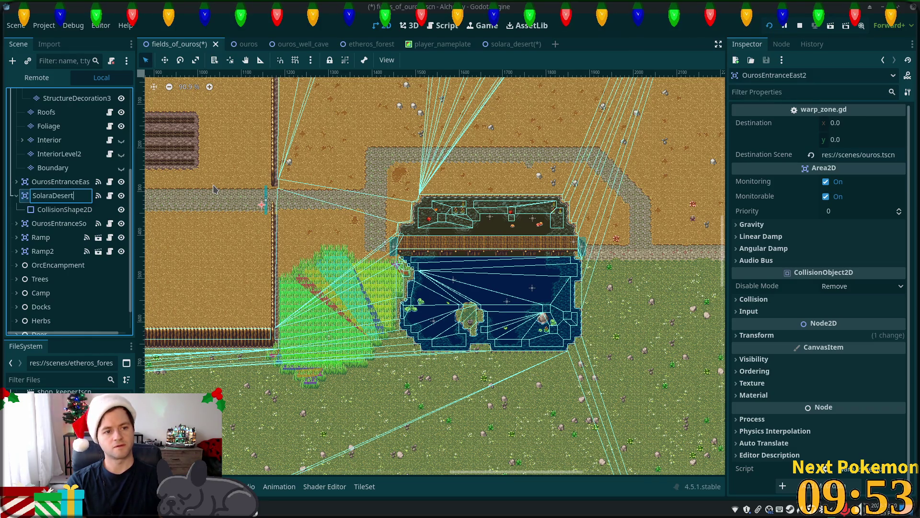
pyautogui.write('Entrance')
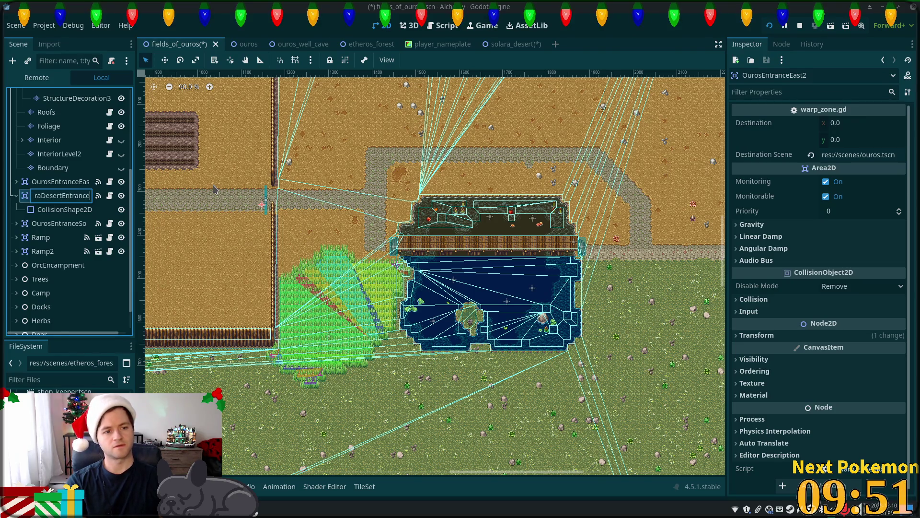
pyautogui.press('Return')
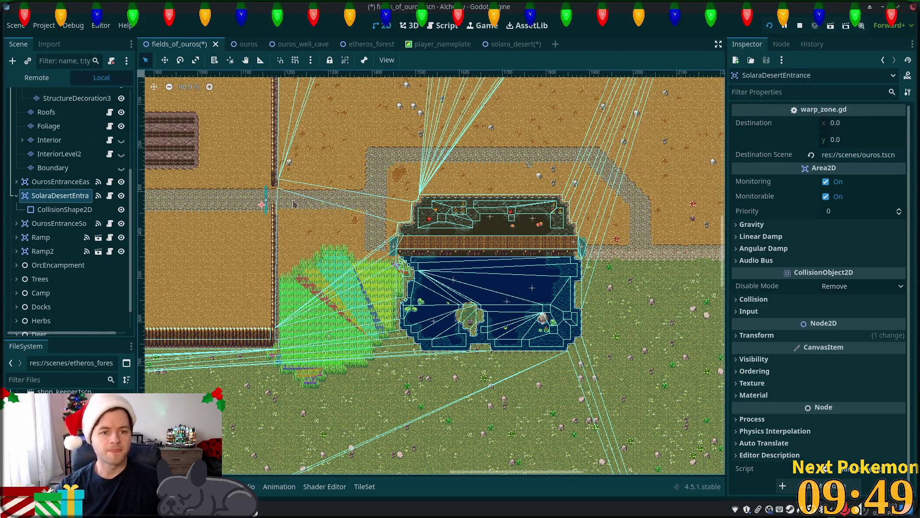
pyautogui.click(164, 60)
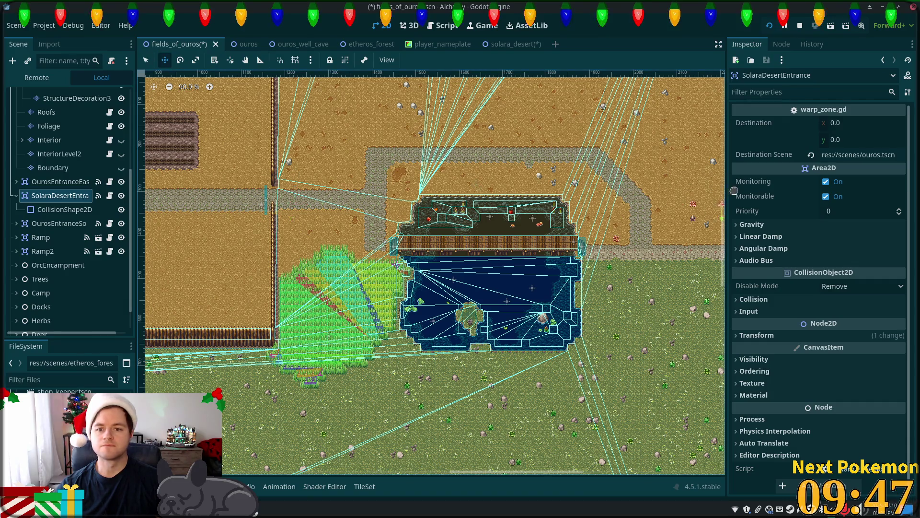
pyautogui.scroll(3, 331, 206)
# Move SolaraDesertEntrance onto the path at the map's right edge.
pyautogui.moveTo(331, 206)
pyautogui.mouseDown()
pyautogui.moveTo(443, 211)
pyautogui.moveTo(441, 239)
pyautogui.moveTo(444, 230)
pyautogui.mouseUp()
pyautogui.scroll(8, 444, 230)
pyautogui.moveTo(433, 189)
pyautogui.mouseDown()
pyautogui.moveTo(488, 271)
pyautogui.moveTo(506, 360)
pyautogui.mouseUp()
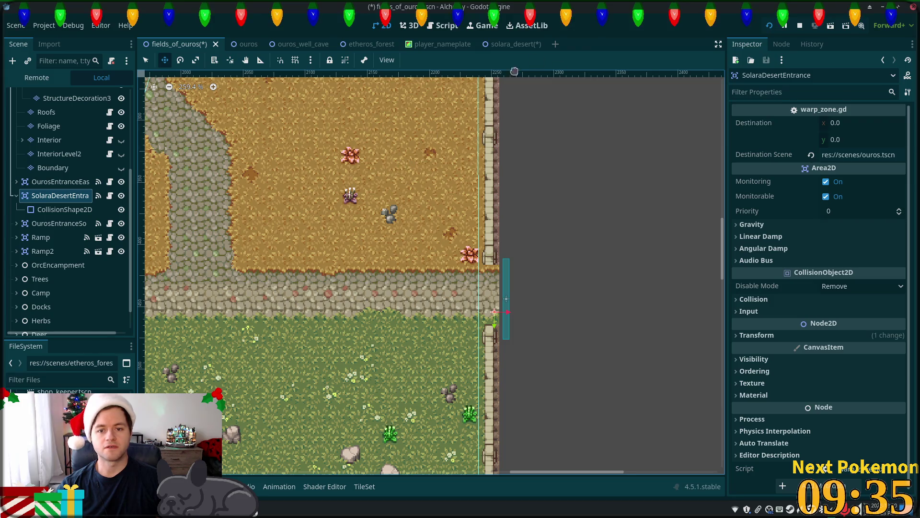
# Set its Destination Scene to solara_desert and save fields_of_ouros.
pyautogui.click(855, 155)
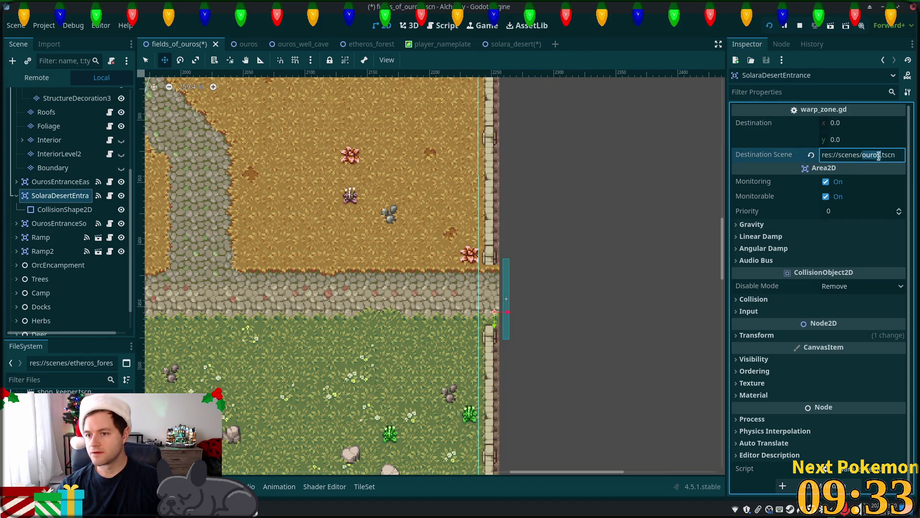
pyautogui.write('solara_')
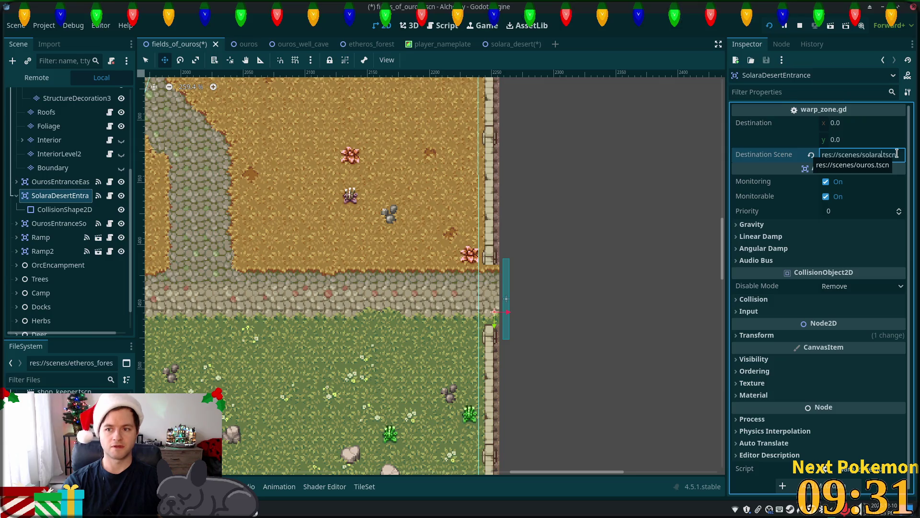
pyautogui.write('desert')
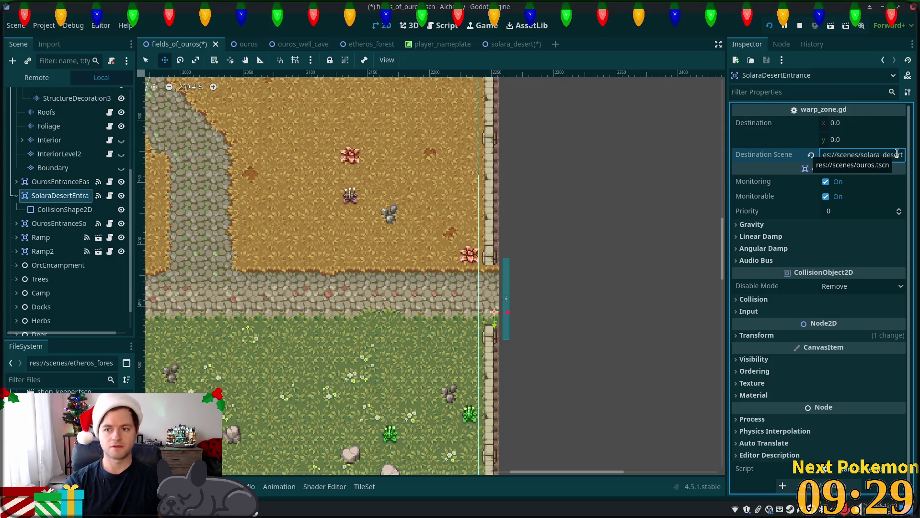
pyautogui.press('Return')
pyautogui.hotkey('ctrl', 's')
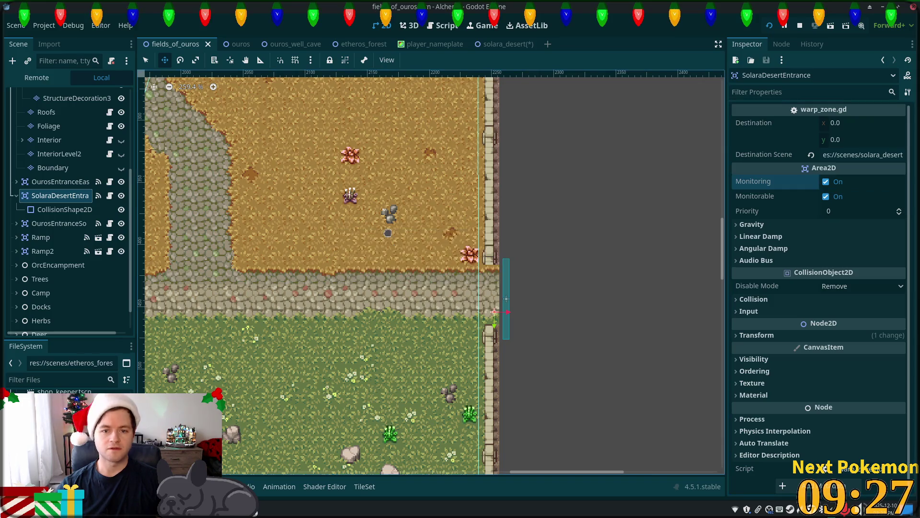
pyautogui.click(508, 44)
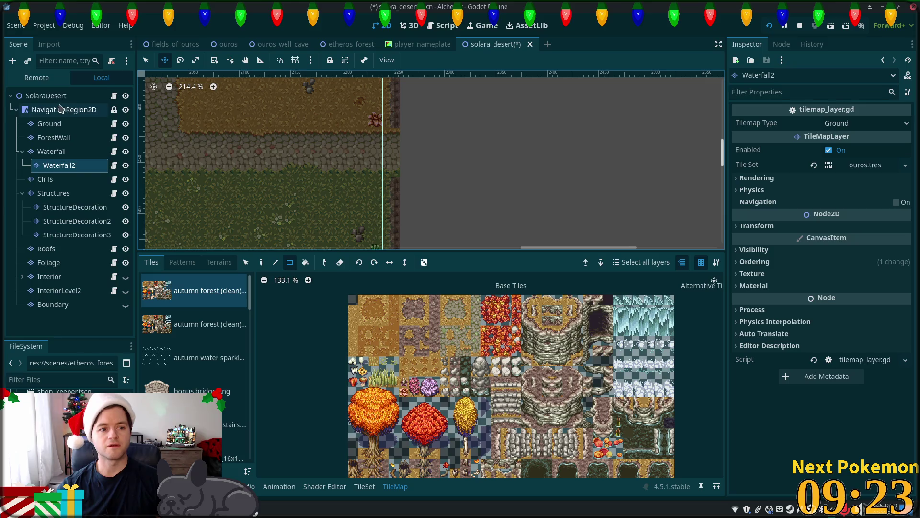
# Set the SolaraDesert root's Zone Name to 'Solara Desert' and save the scene.
pyautogui.click(46, 96)
pyautogui.click(829, 120)
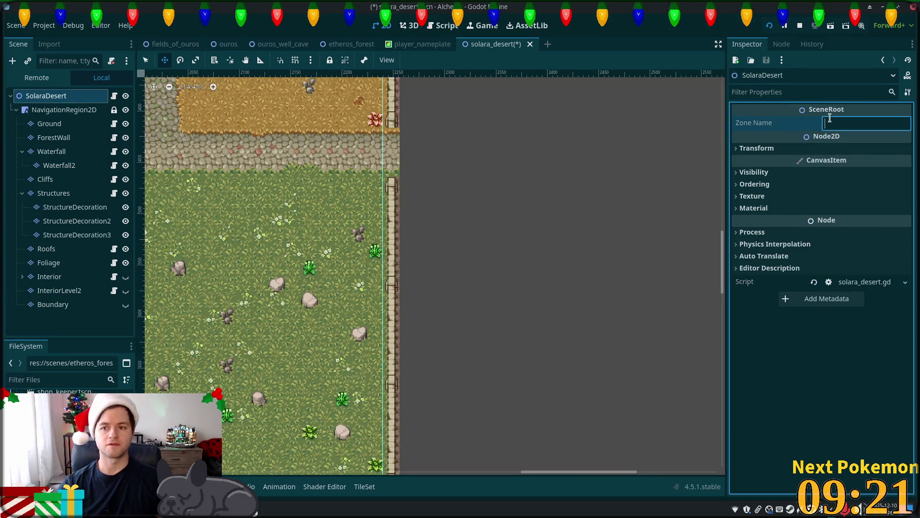
pyautogui.write('Solara Dese')
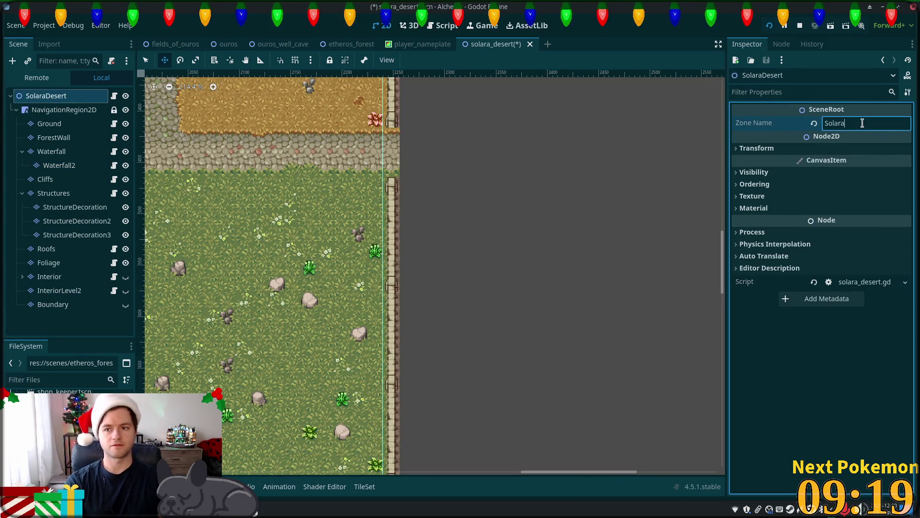
pyautogui.write('rt')
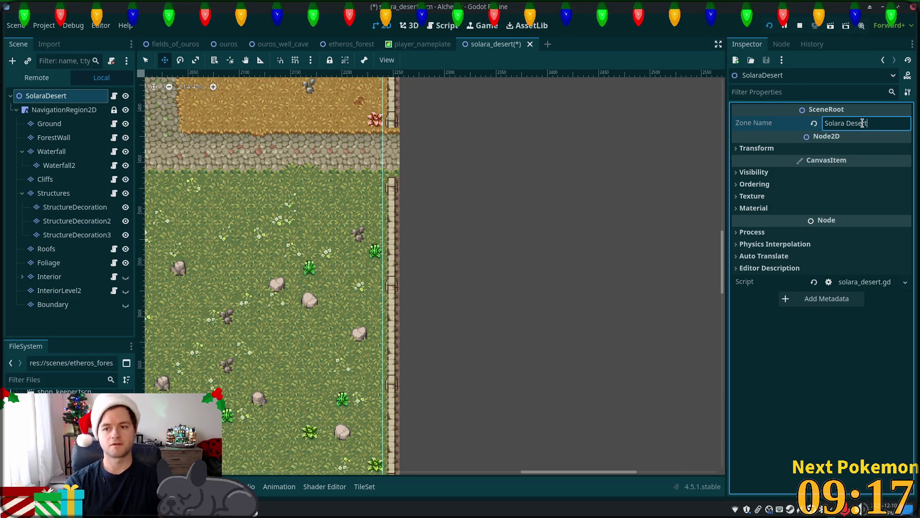
pyautogui.press('Tab')
pyautogui.hotkey('ctrl', 's')
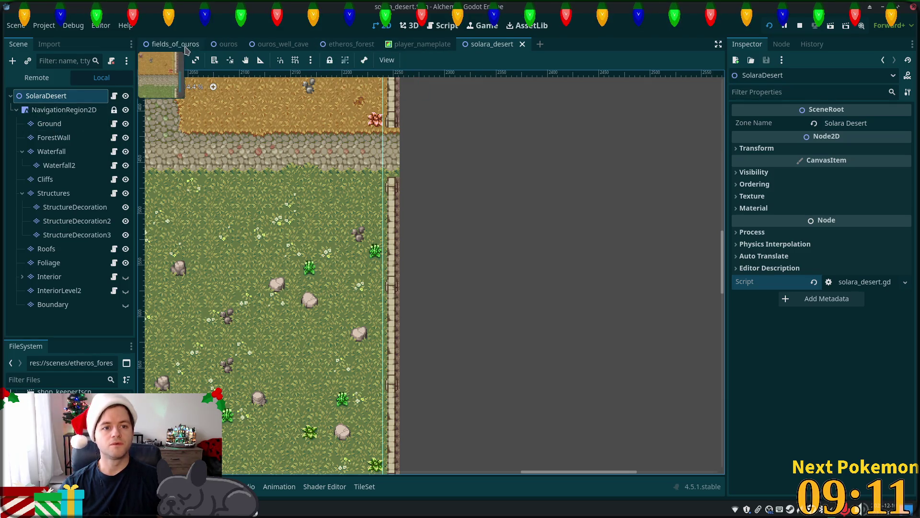
# Copy the SolaraDesertEntrance node in fields_of_ouros, then return to solara_desert.
pyautogui.click(178, 45)
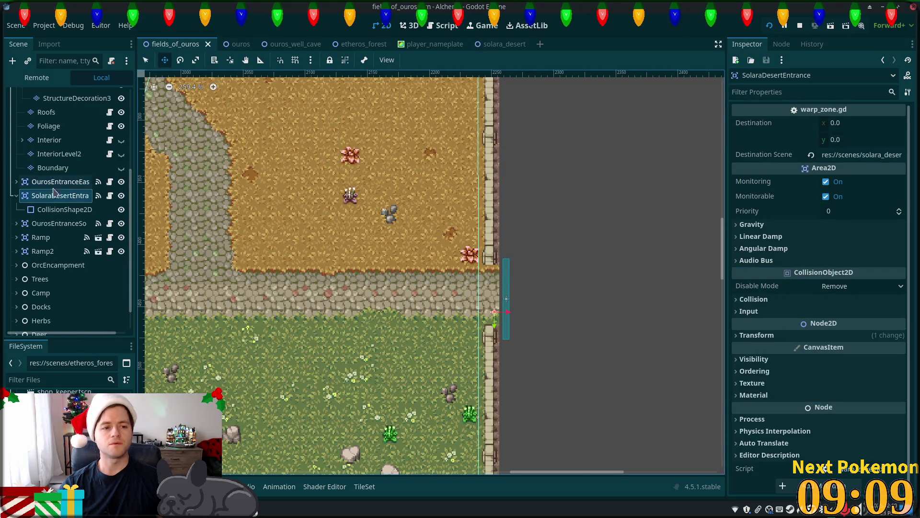
pyautogui.click(16, 195)
pyautogui.click(48, 182)
pyautogui.click(48, 197)
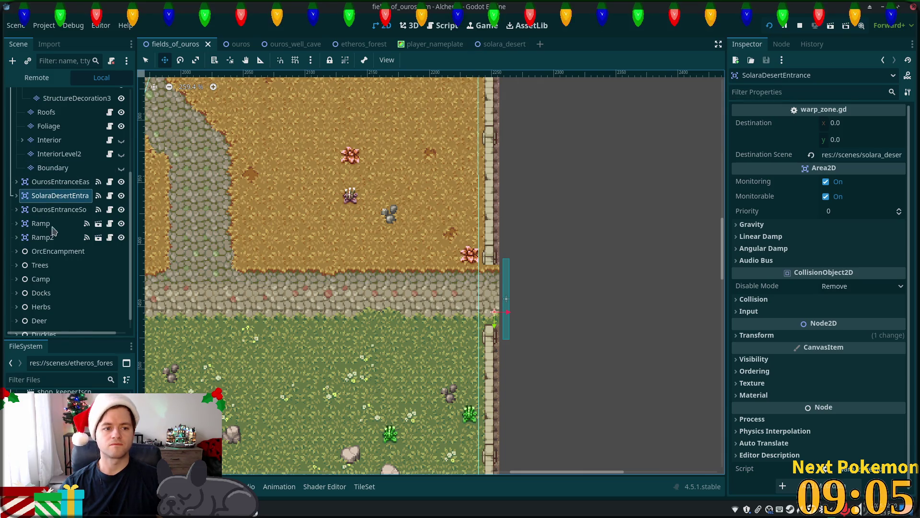
pyautogui.rightClick(51, 197)
pyautogui.press('Escape')
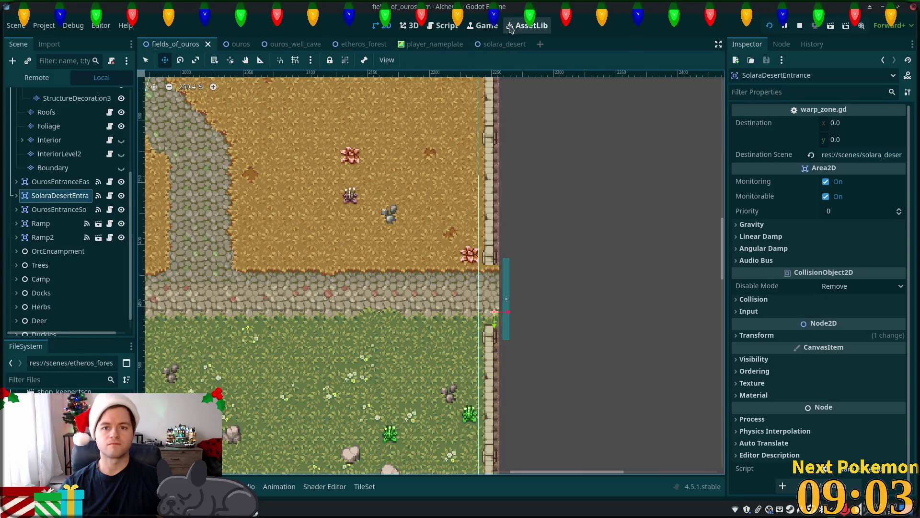
pyautogui.click(504, 44)
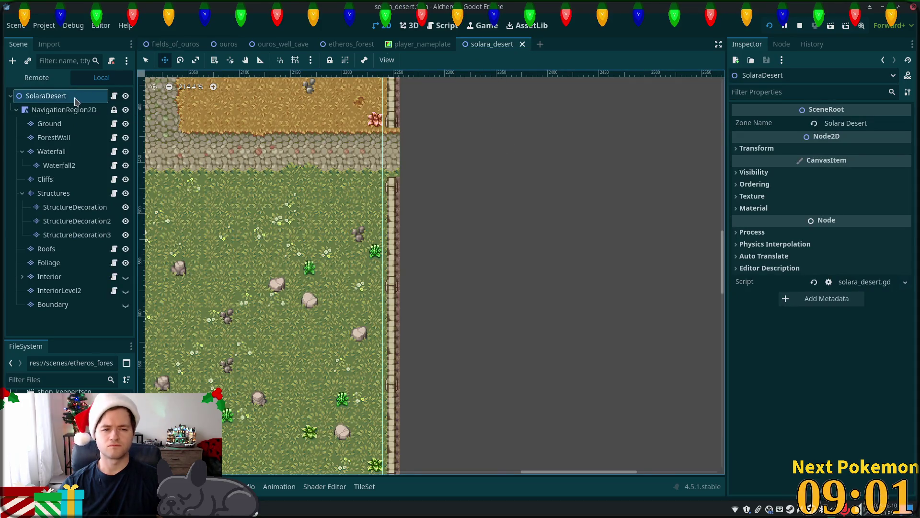
pyautogui.click(16, 109)
# Paste the entrance warp zone under SolaraDesert and rename it FieldsOfOurosEntrance.
pyautogui.rightClick(29, 96)
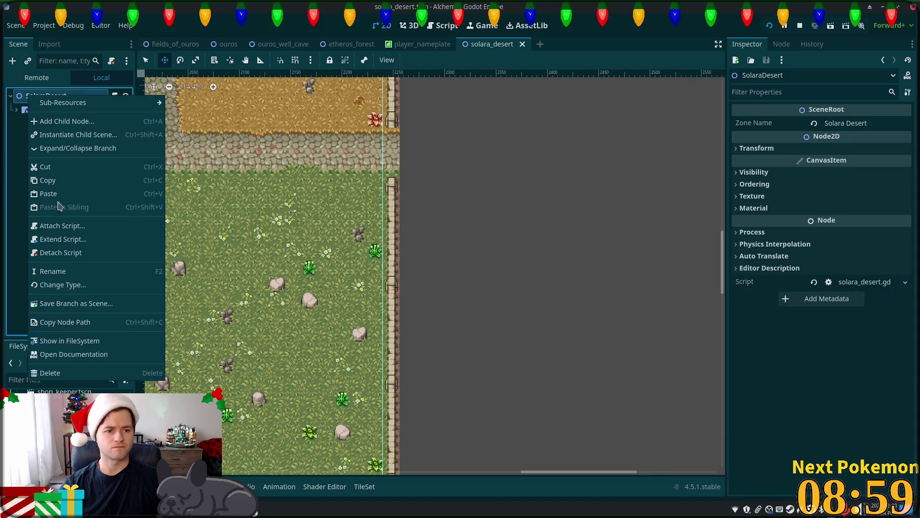
pyautogui.click(67, 194)
pyautogui.scroll(2, 360, 132)
pyautogui.scroll(2, 360, 132)
pyautogui.click(53, 124)
pyautogui.click(48, 122)
pyautogui.click(48, 123)
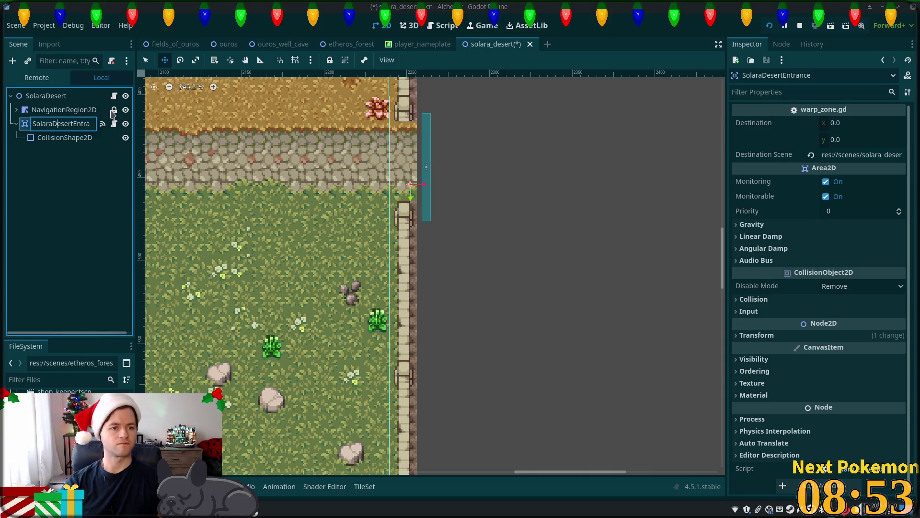
pyautogui.press('Right')
pyautogui.press('Right')
pyautogui.hotkey('shift', 'Home')
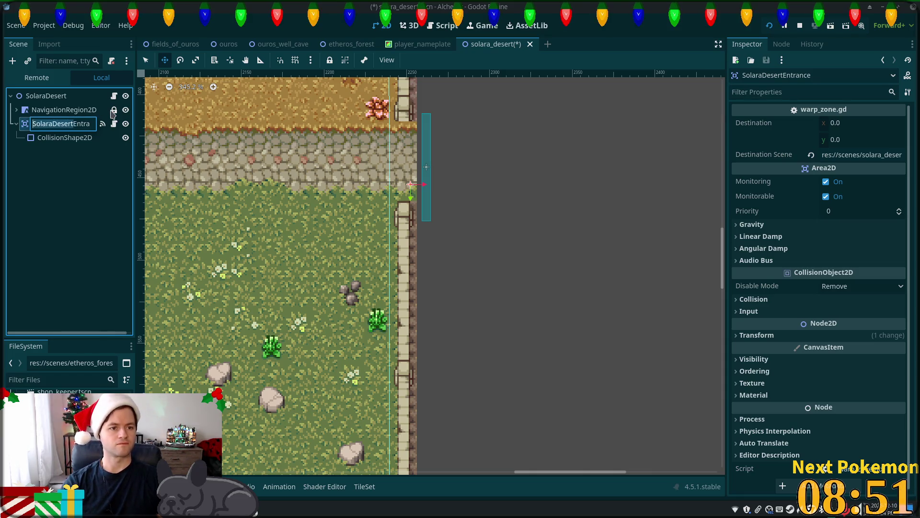
pyautogui.write('Foe')
pyautogui.press('BackSpace')
pyautogui.press('BackSpace')
pyautogui.press('BackSpace')
pyautogui.write('ields')
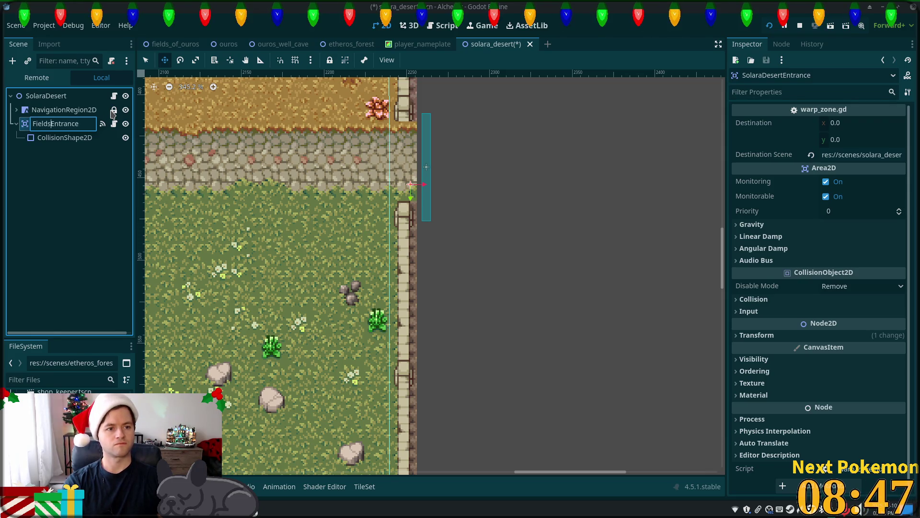
pyautogui.write('Of')
pyautogui.write('Ouro')
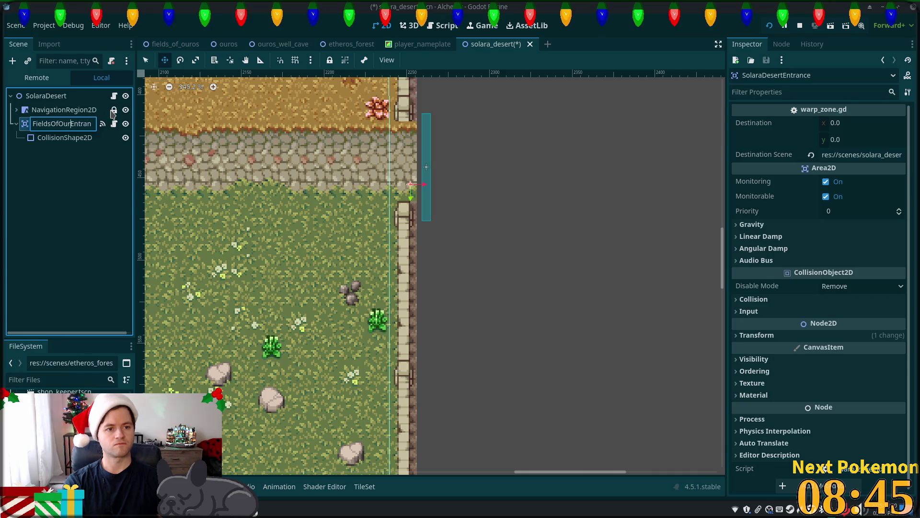
pyautogui.write('s')
pyautogui.press('Return')
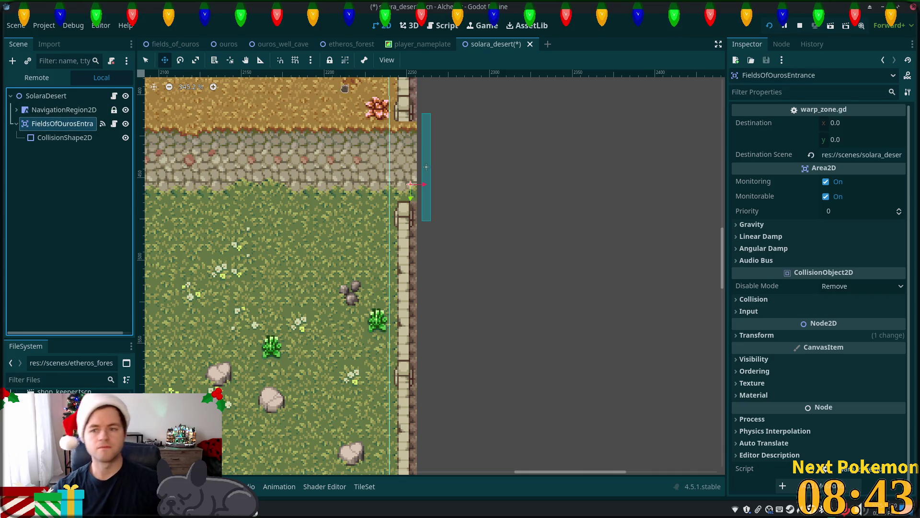
# Set the entrance's Destination Scene to fields_of_ouros and save the scene.
pyautogui.doubleClick(877, 154)
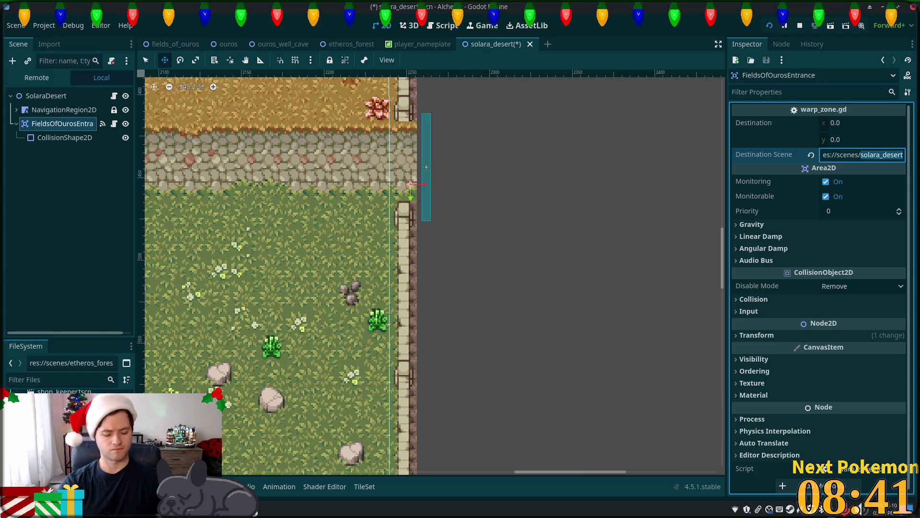
pyautogui.write('ds_of_o')
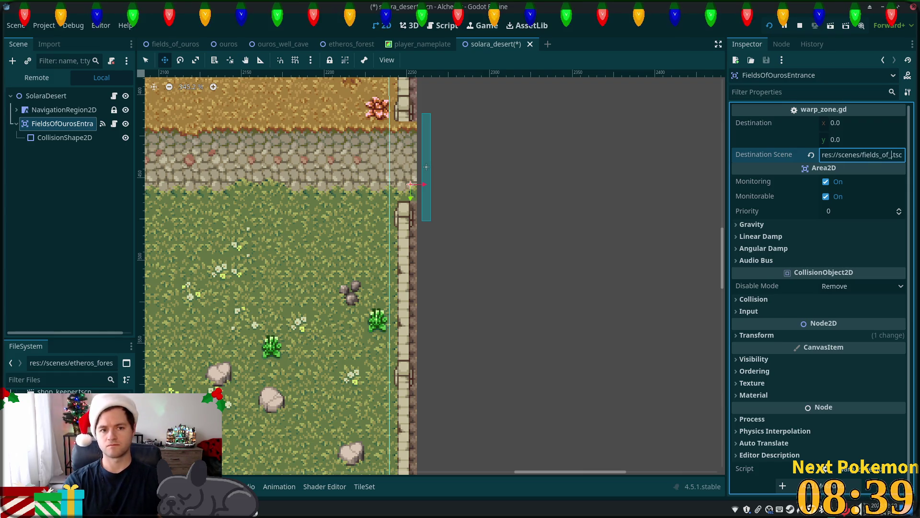
pyautogui.write('uros')
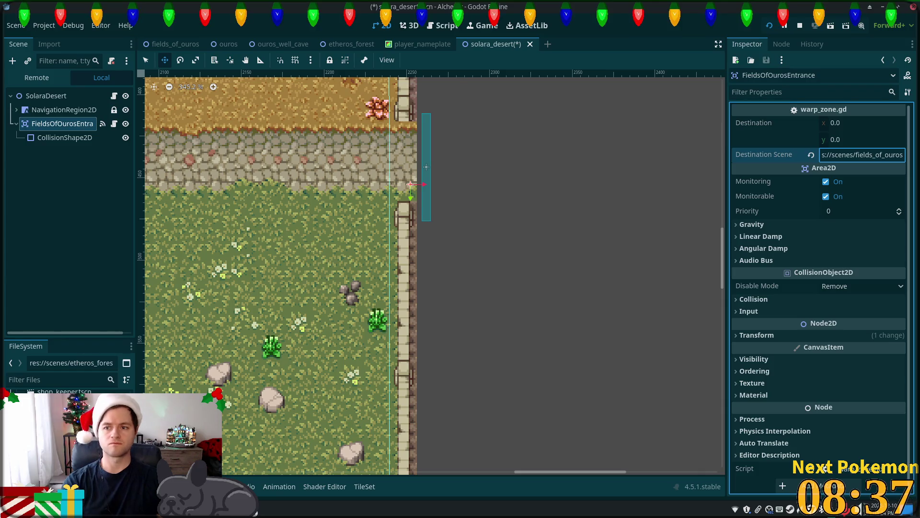
pyautogui.press('Tab')
pyautogui.hotkey('ctrl', 's')
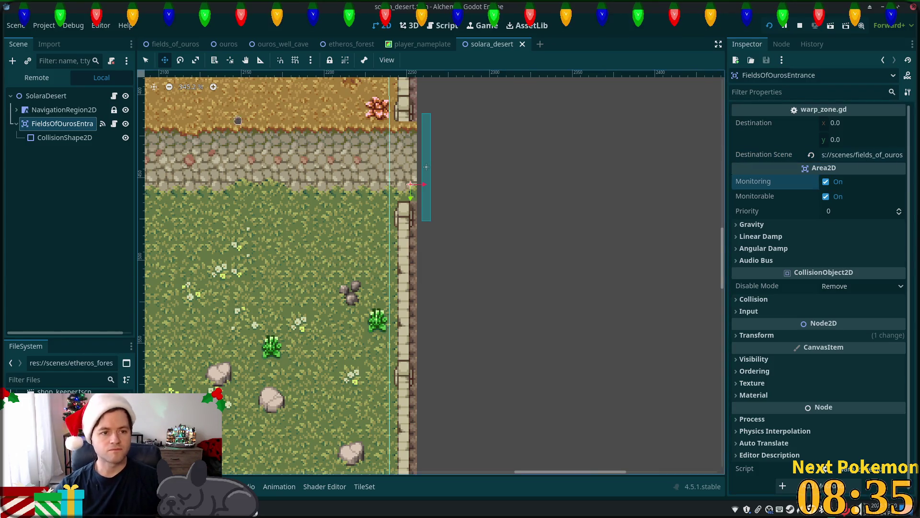
# Move the entrance zone left onto the stone path and save again.
pyautogui.moveTo(427, 168); pyautogui.dragTo(384, 169)
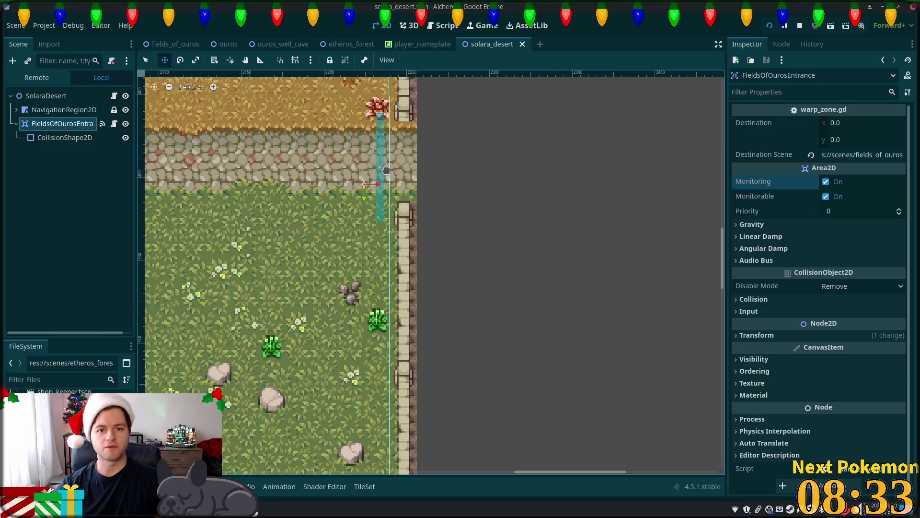
pyautogui.hotkey('ctrl', 's')
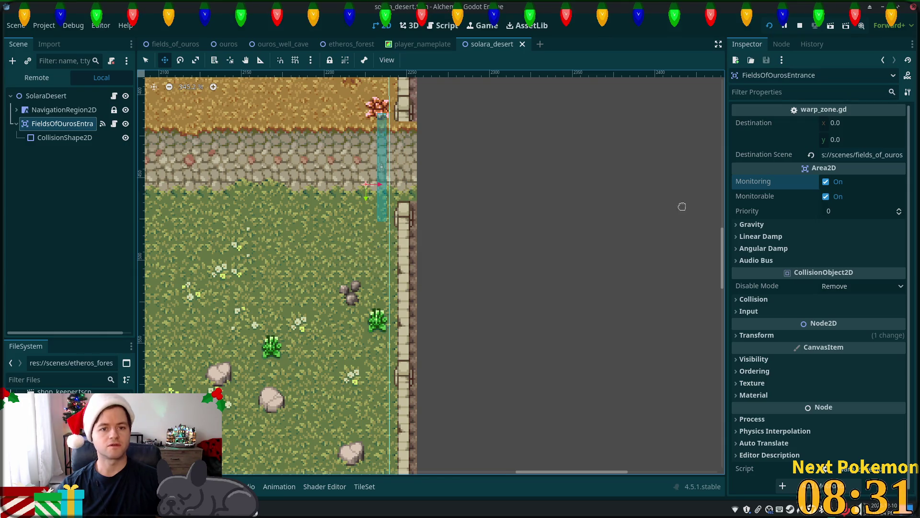
pyautogui.click(770, 25)
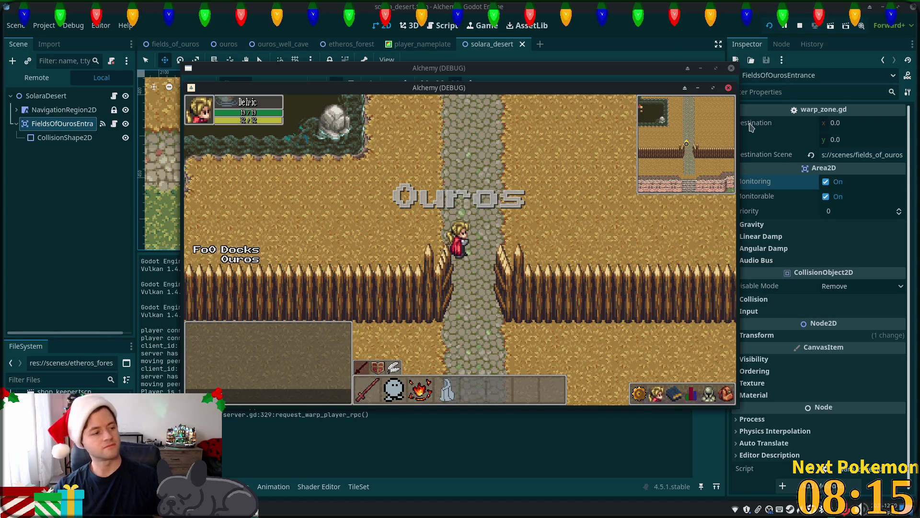
# Walk the character north, then east through the fields toward Solara Desert.
pyautogui.click(603, 195)
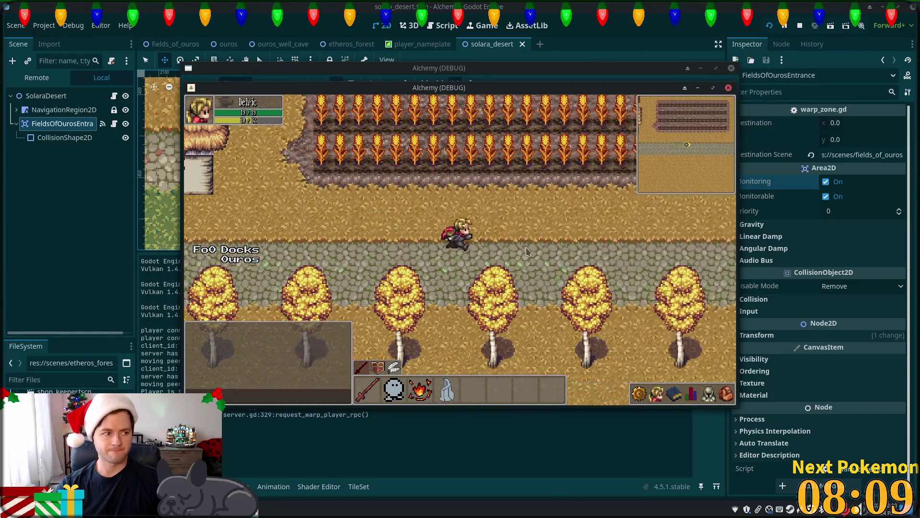
pyautogui.click(525, 247)
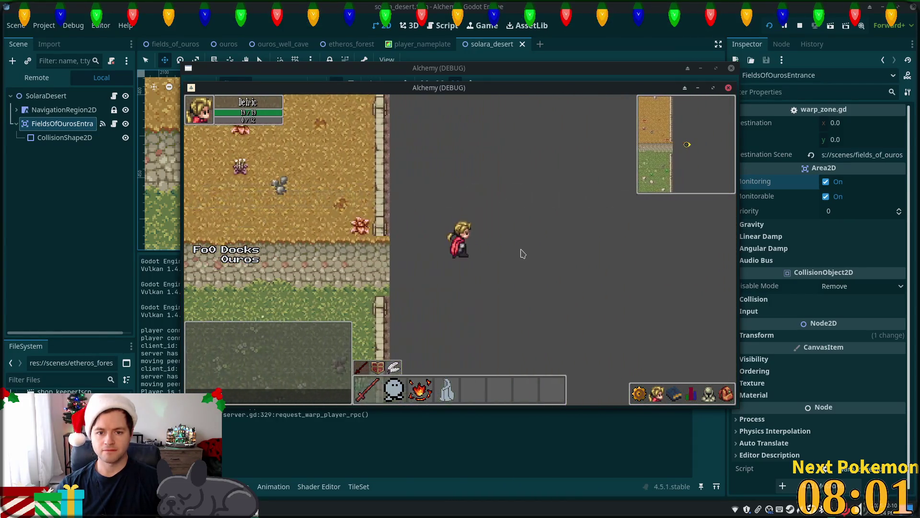
pyautogui.write('DDDDDDDD')
pyautogui.press('BackSpace')
pyautogui.press('BackSpace')
pyautogui.press('BackSpace')
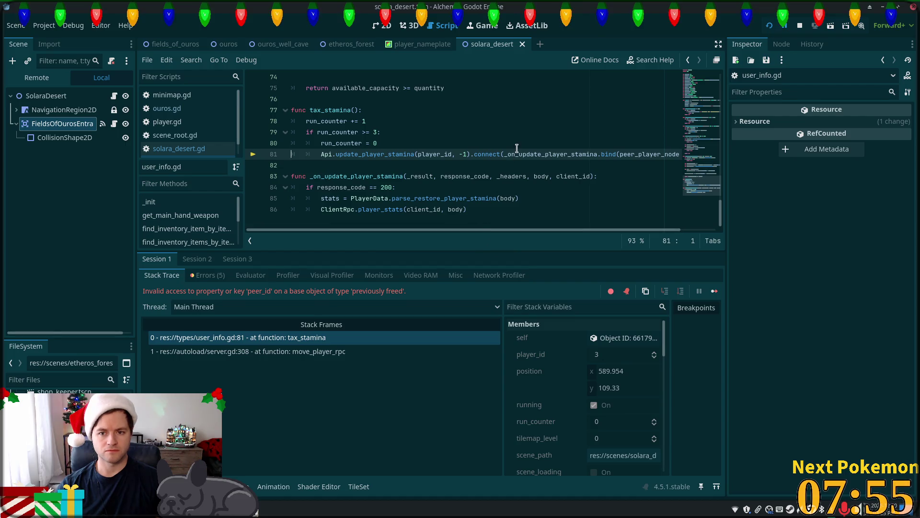
# Review the peer_player_node code around line 81 of user_info.gd.
pyautogui.scroll(2, 502, 148)
pyautogui.scroll(-2, 464, 174)
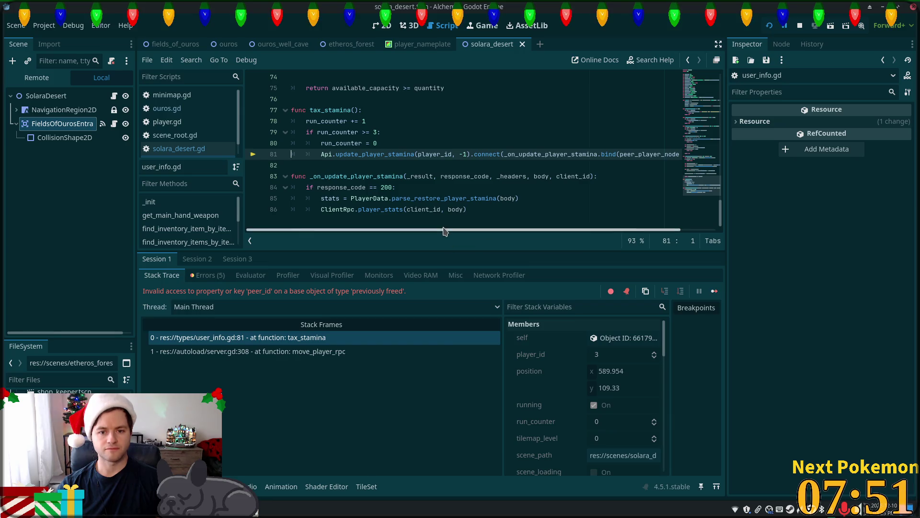
pyautogui.moveTo(442, 234)
pyautogui.mouseDown()
pyautogui.moveTo(484, 233)
pyautogui.moveTo(405, 234)
pyautogui.mouseUp()
pyautogui.click(374, 121)
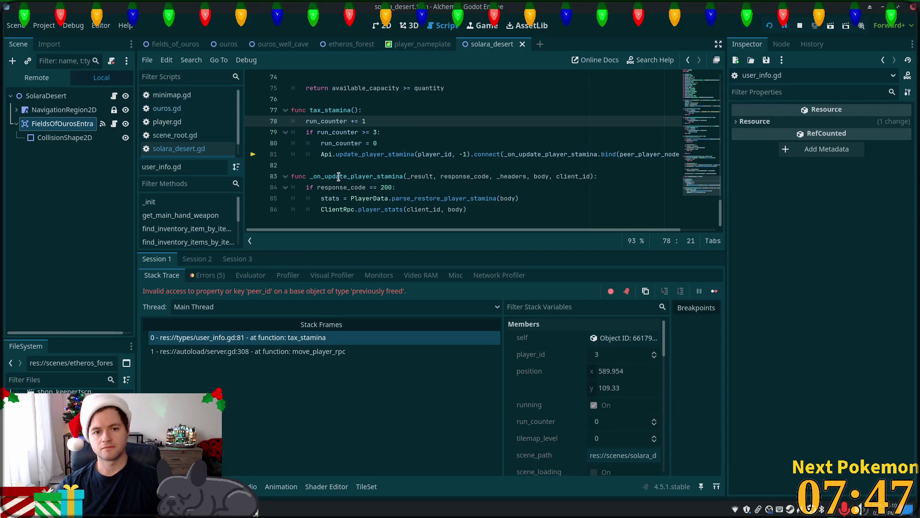
pyautogui.scroll(2, 331, 169)
pyautogui.scroll(2, 336, 171)
pyautogui.scroll(-3, 349, 174)
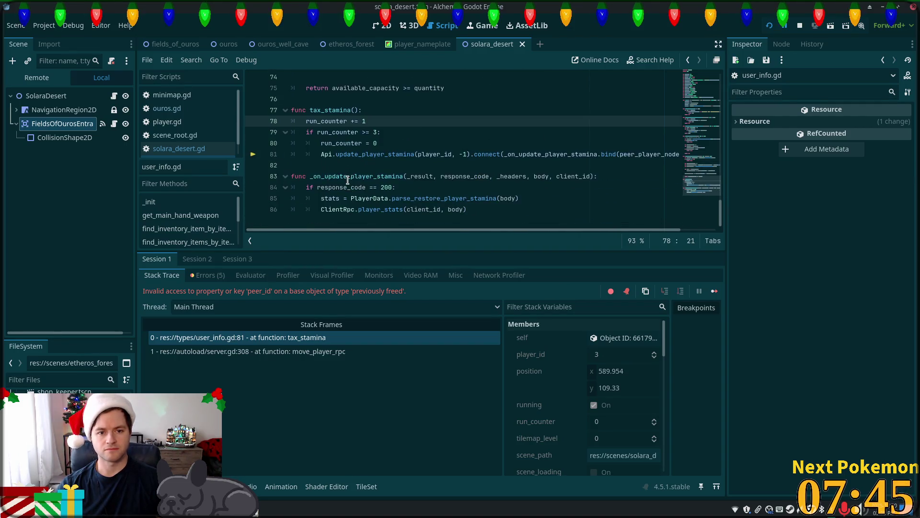
pyautogui.scroll(1, 373, 153)
pyautogui.click(594, 187)
pyautogui.moveTo(604, 233)
pyautogui.mouseDown()
pyautogui.moveTo(648, 226)
pyautogui.moveTo(645, 213)
pyautogui.mouseUp()
pyautogui.doubleClick(606, 186)
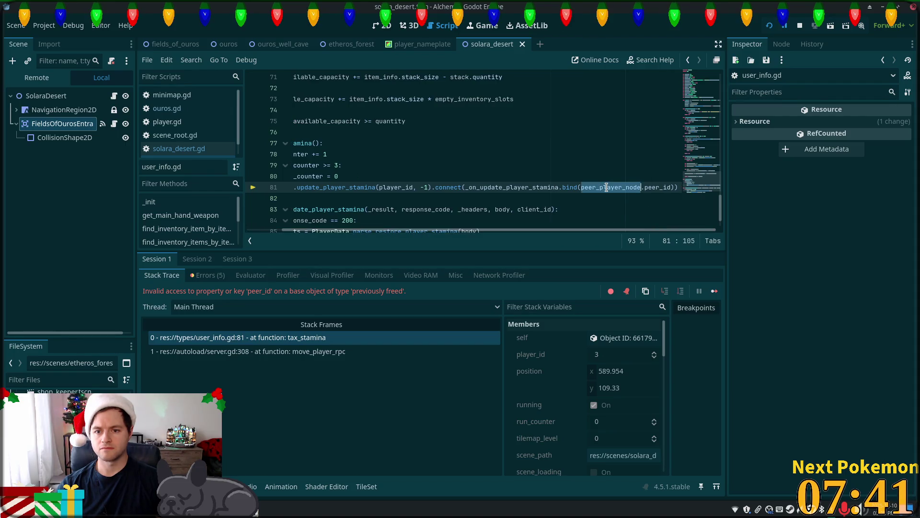
pyautogui.moveTo(591, 229); pyautogui.dragTo(555, 229)
# Add an early return to tax_stamina when !is_instance_valid(peer_player_node), then save.
pyautogui.click(381, 146)
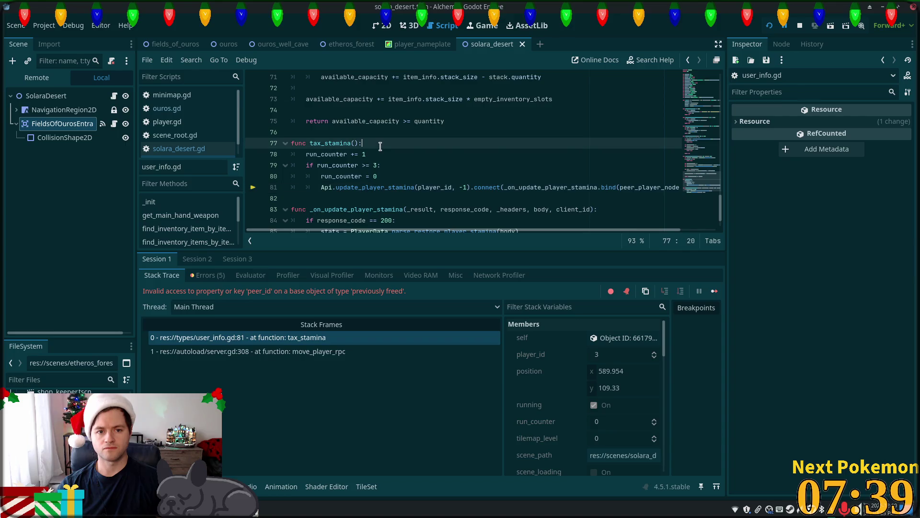
pyautogui.press('Return')
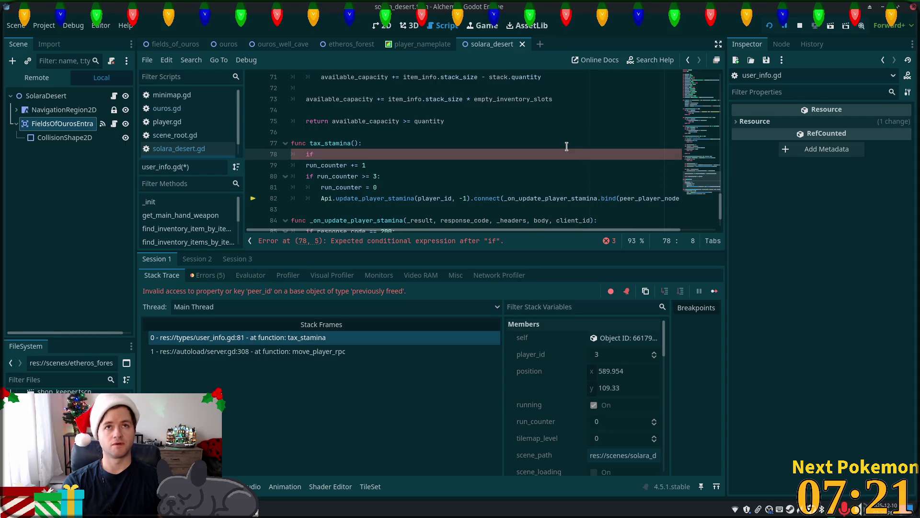
pyautogui.write('is_vali')
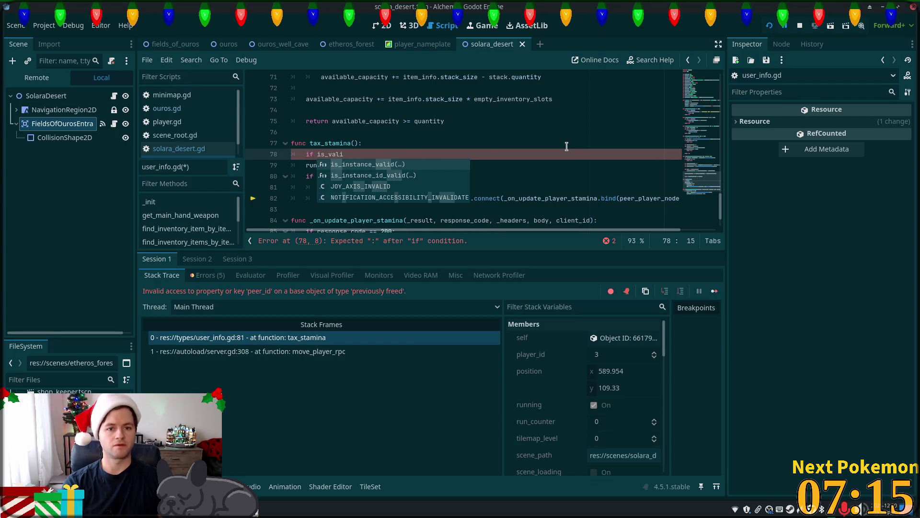
pyautogui.click(360, 166)
pyautogui.click(319, 154)
pyautogui.write('!is_instance_valid(')
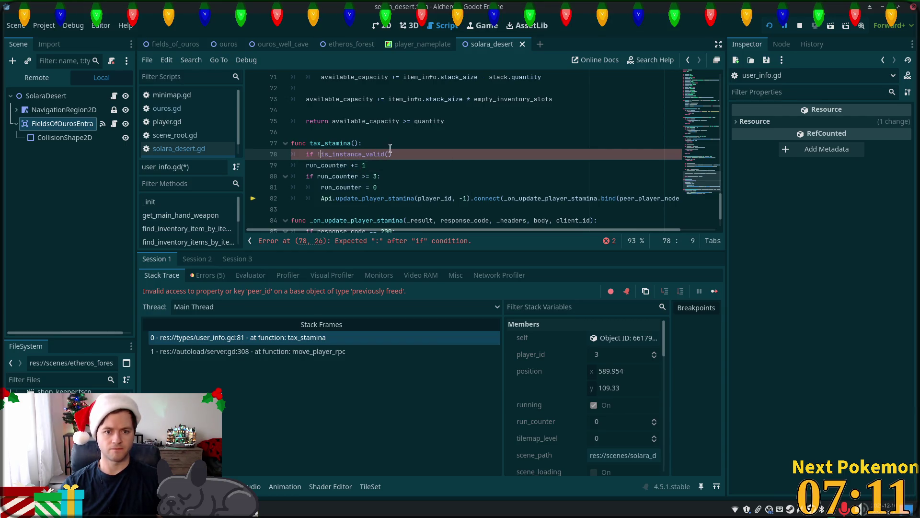
pyautogui.write('peer_player_node)')
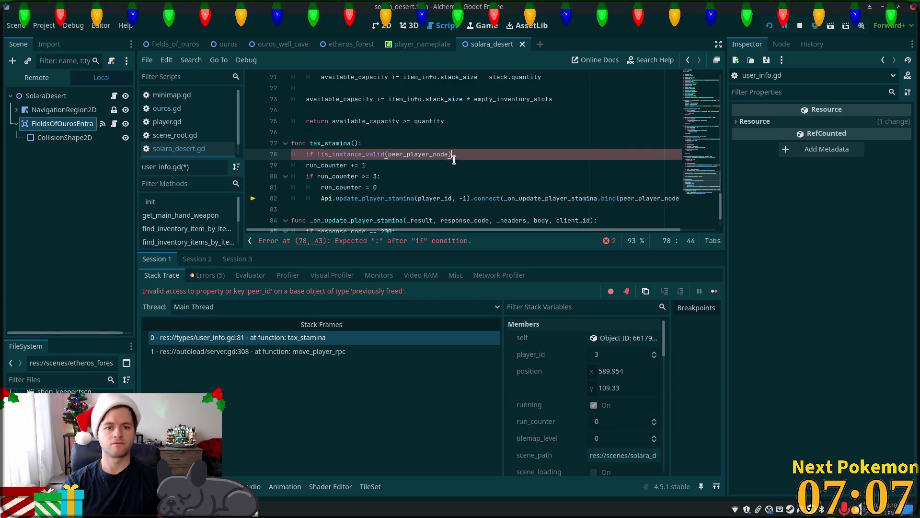
pyautogui.press('Return')
pyautogui.write('reutrn')
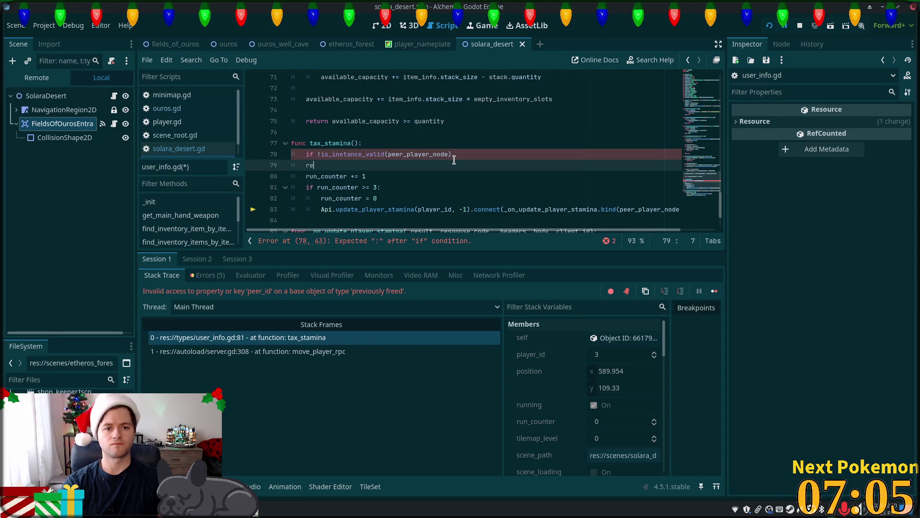
pyautogui.press('BackSpace')
pyautogui.press('BackSpace')
pyautogui.press('BackSpace')
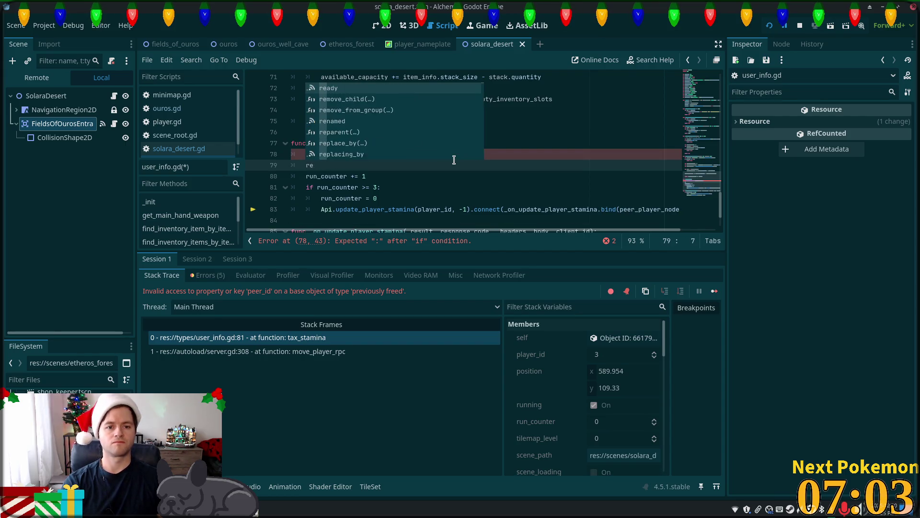
pyautogui.write('eturn')
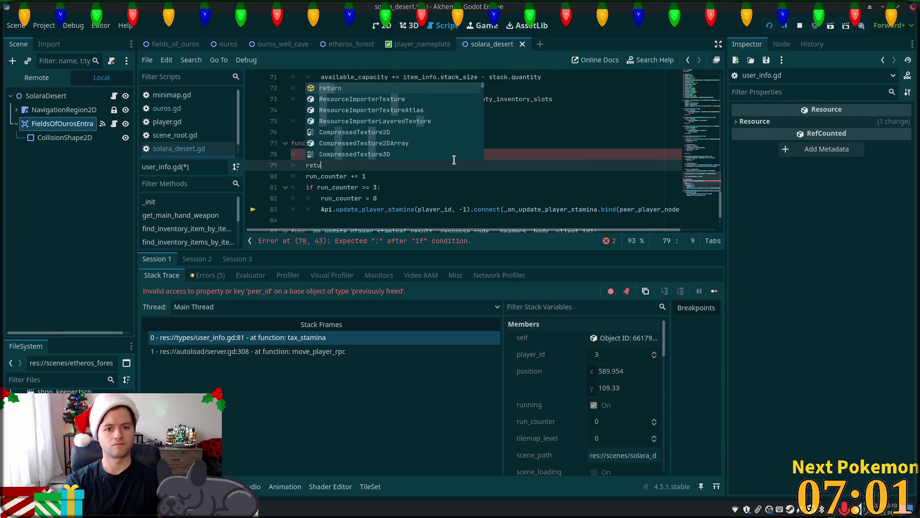
pyautogui.press('Escape')
pyautogui.press('Home')
pyautogui.press('Tab')
pyautogui.hotkey('ctrl', 's')
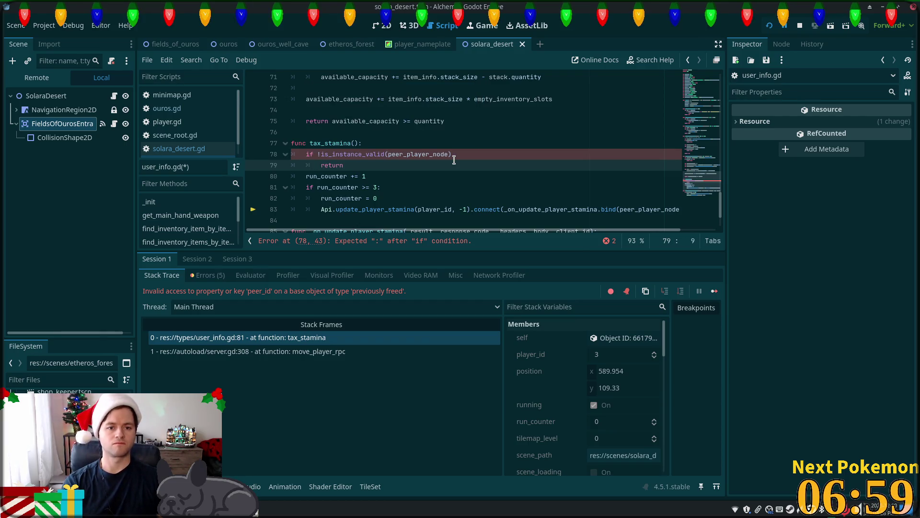
# Add the missing colon at the end of the validity check on line 78.
pyautogui.click(432, 132)
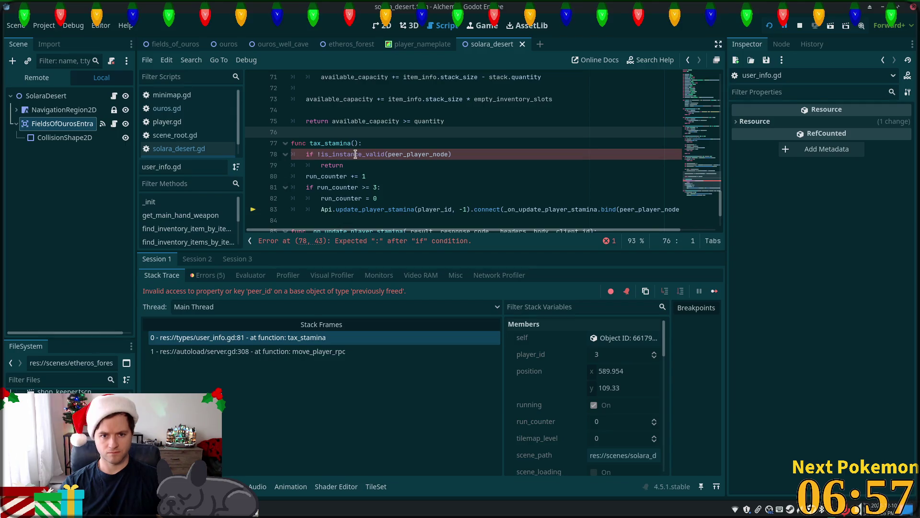
pyautogui.click(355, 154)
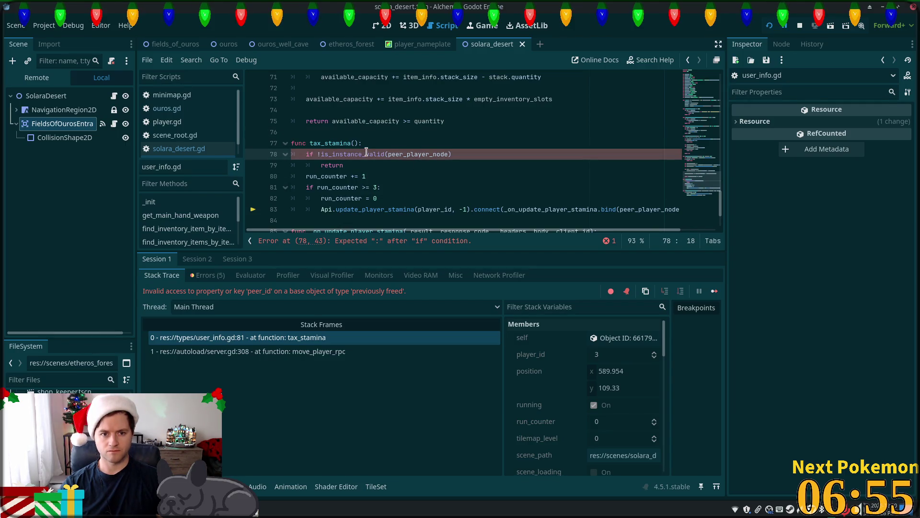
pyautogui.click(577, 152)
pyautogui.write(':')
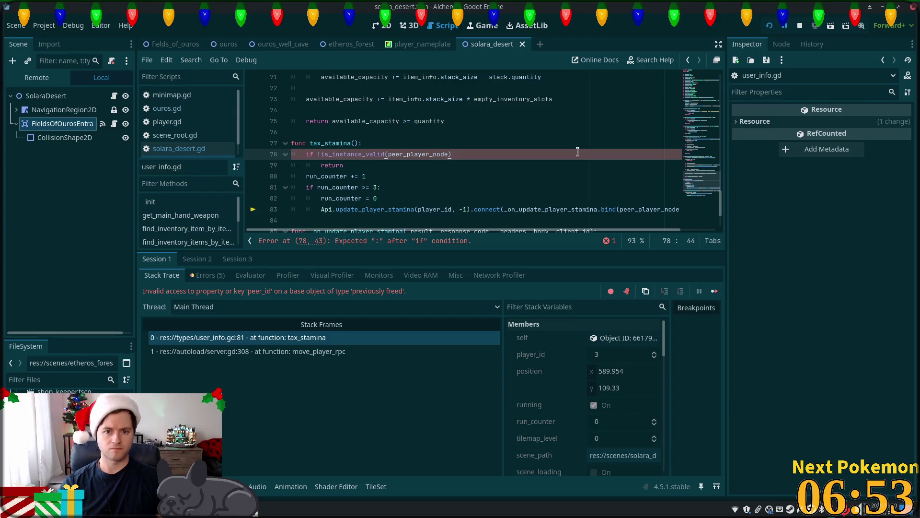
pyautogui.click(770, 25)
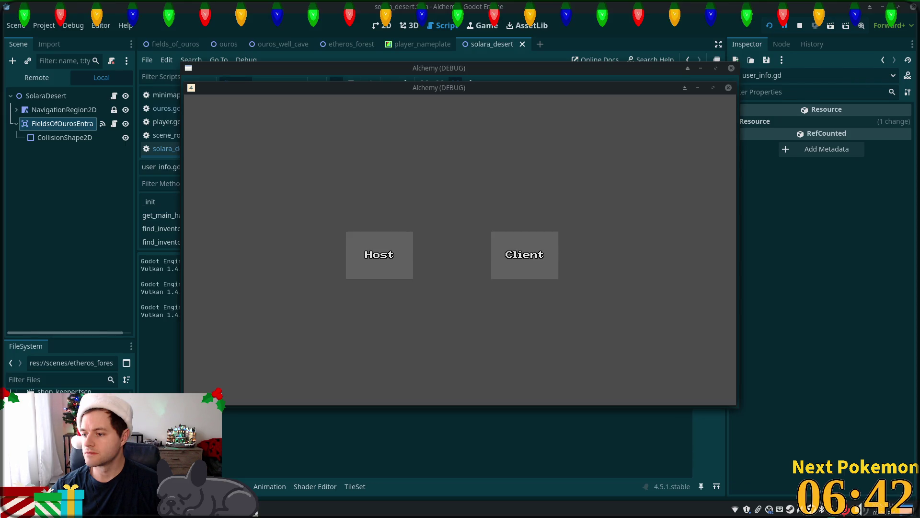
# Host the game and walk the character left into the warp zone.
pyautogui.click(501, 236)
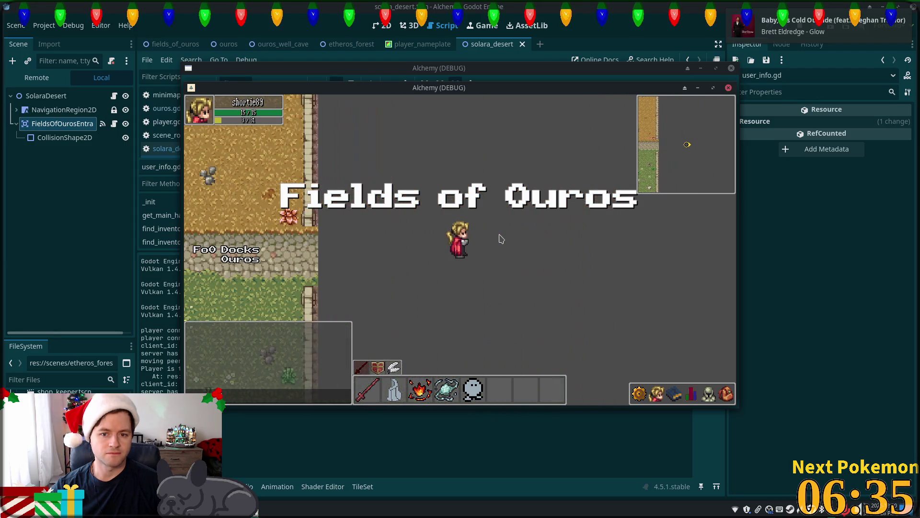
pyautogui.press('Left')
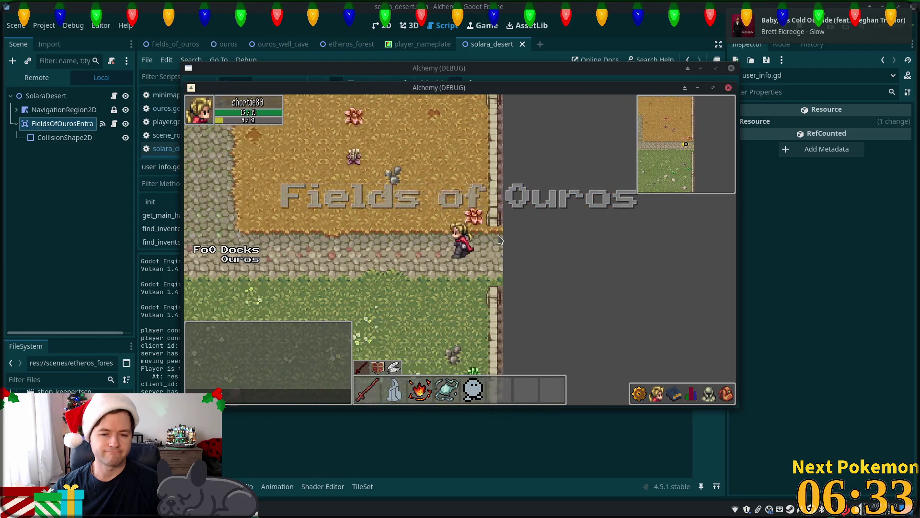
pyautogui.press('Right')
pyautogui.press('Right')
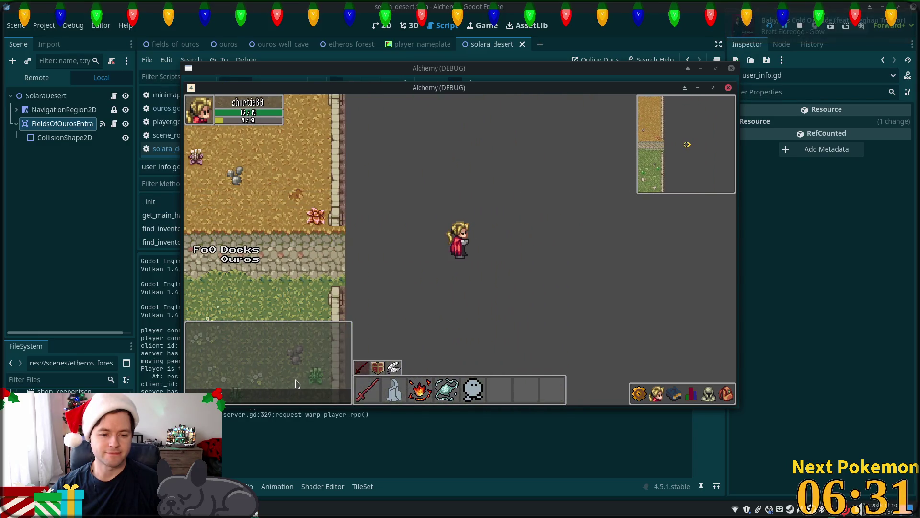
pyautogui.press('Left')
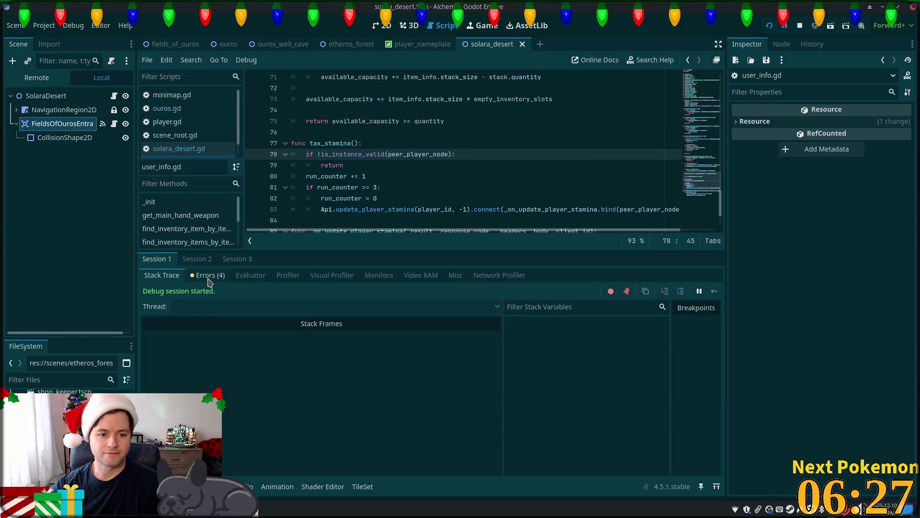
# Show the Session 2 error list in the debugger.
pyautogui.click(197, 259)
pyautogui.click(225, 276)
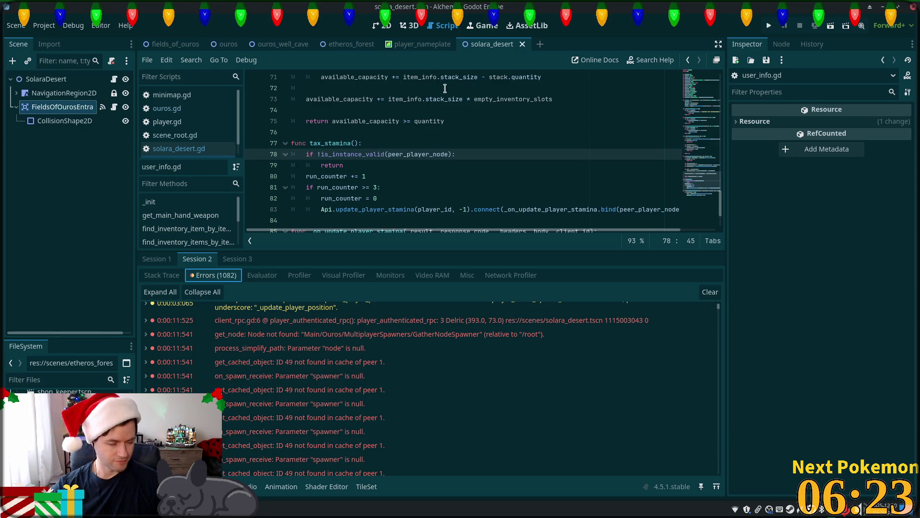
pyautogui.hotkey('alt', 'Tab')
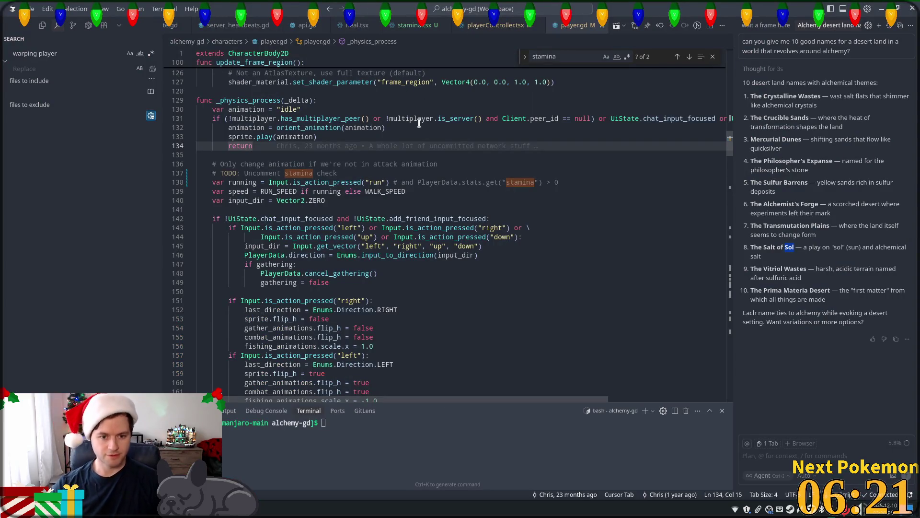
# Add "solara_desert": "res://scenes/solara_desert.tscn" to scene_paths in scene_loader.gd and save.
pyautogui.click(420, 128)
pyautogui.hotkey('ctrl', 'p')
pyautogui.write('scene')
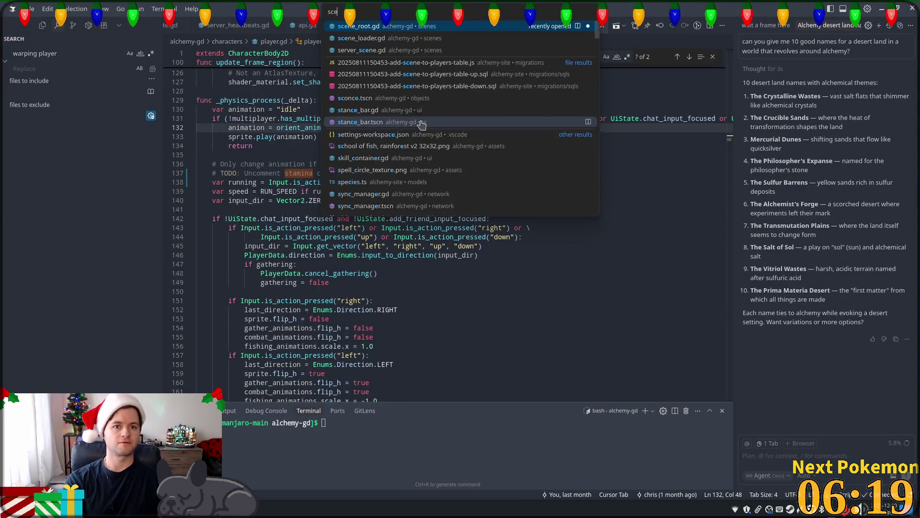
pyautogui.click(371, 38)
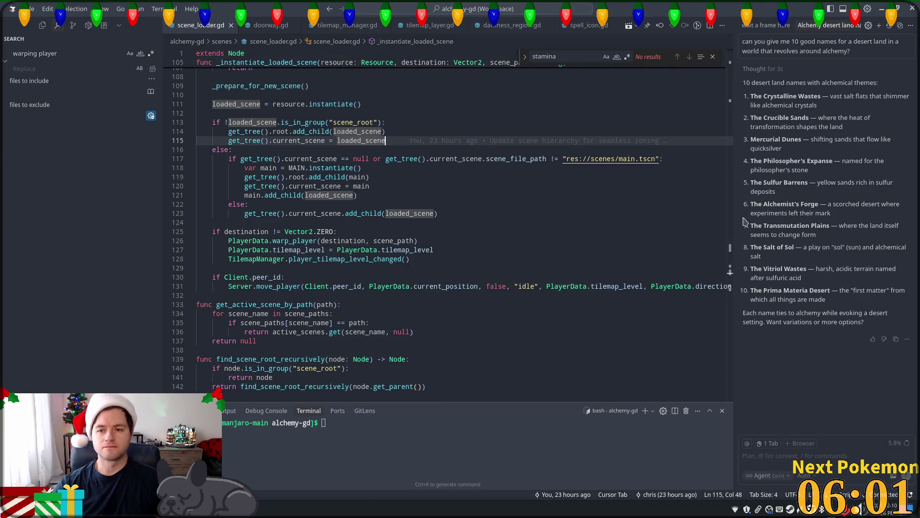
pyautogui.scroll(20, 527, 144)
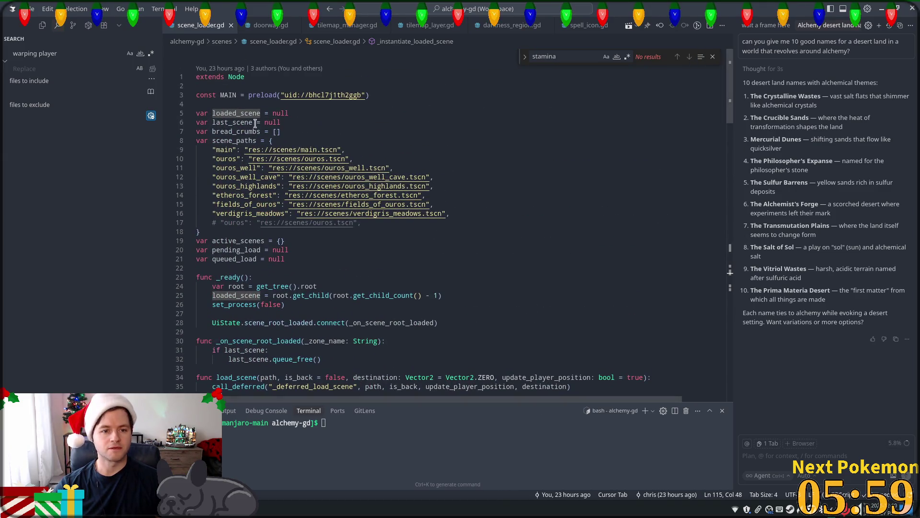
pyautogui.click(485, 210)
pyautogui.press('Return')
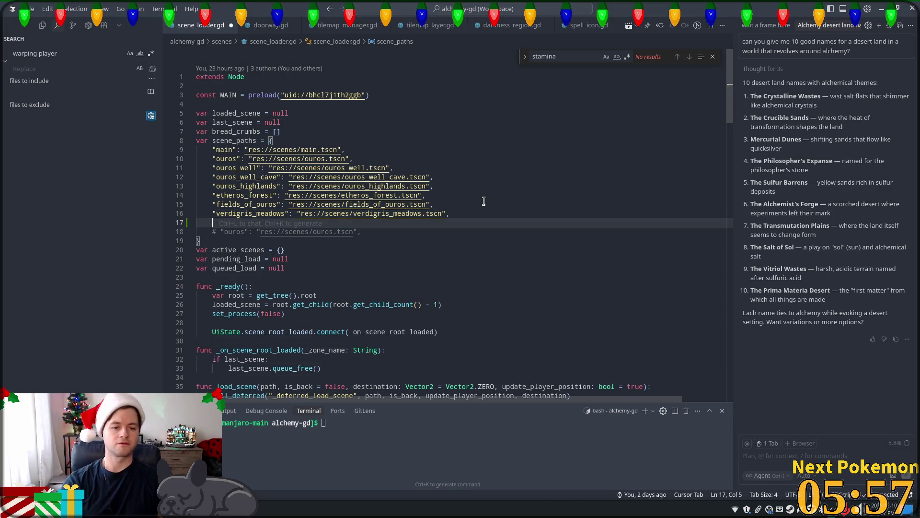
pyautogui.write('"')
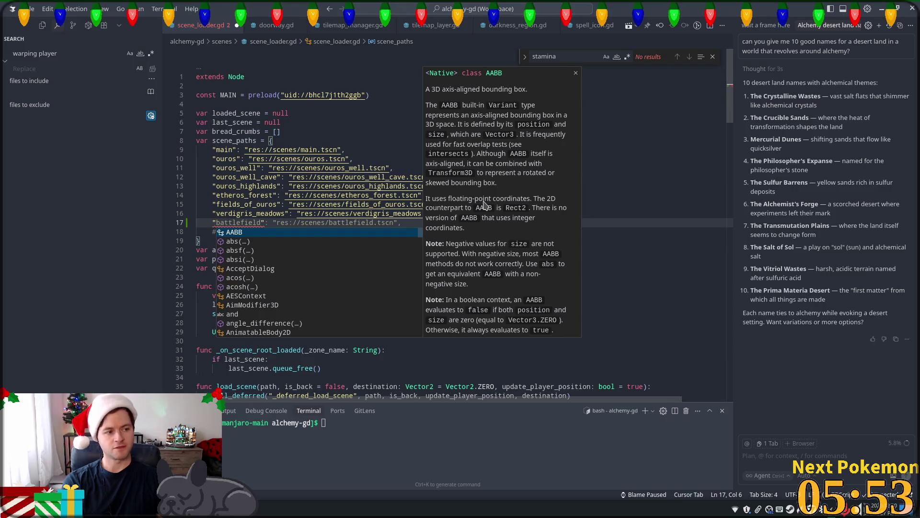
pyautogui.write('solara')
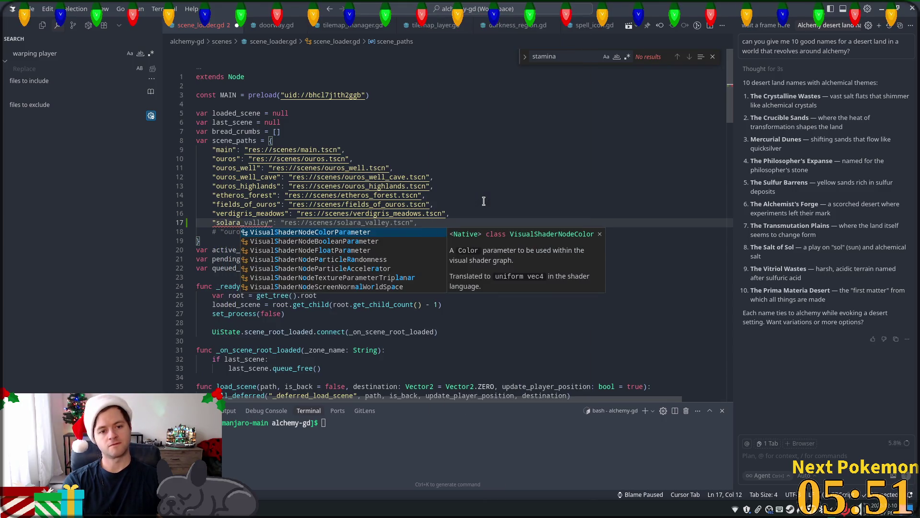
pyautogui.write('_desert')
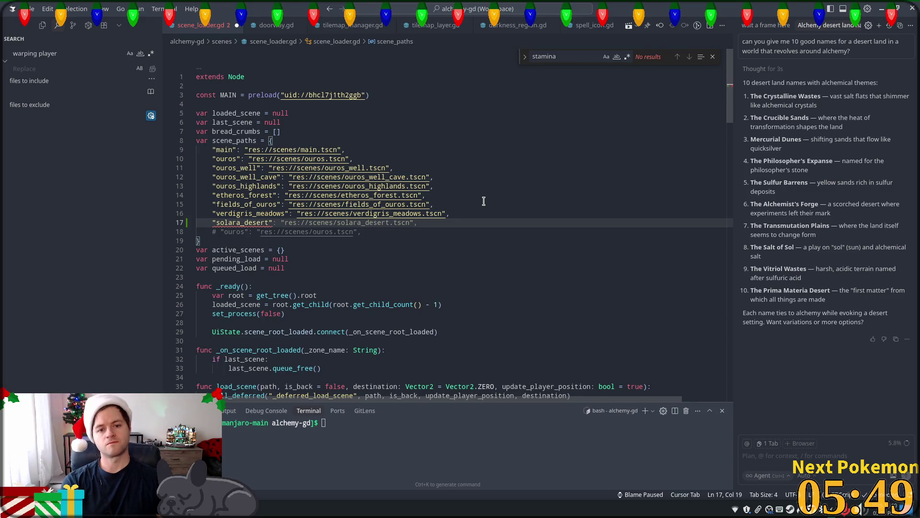
pyautogui.press('Tab')
pyautogui.hotkey('ctrl', 's')
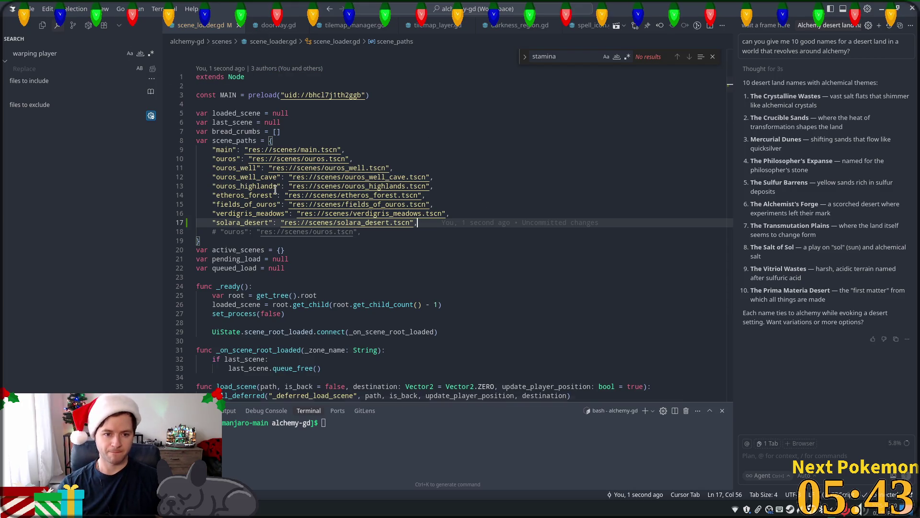
# Search the whole project for verdigris_meadows.
pyautogui.doubleClick(251, 212)
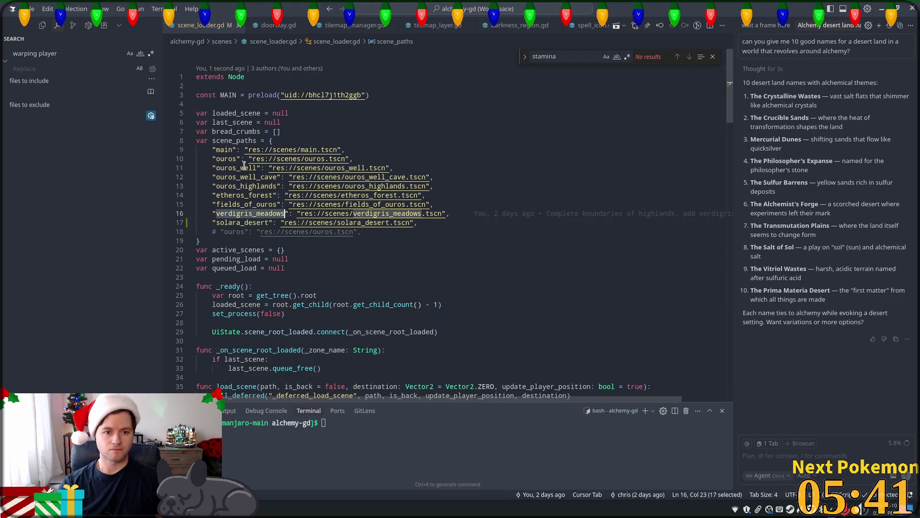
pyautogui.hotkey('ctrl', 'shift', 'f')
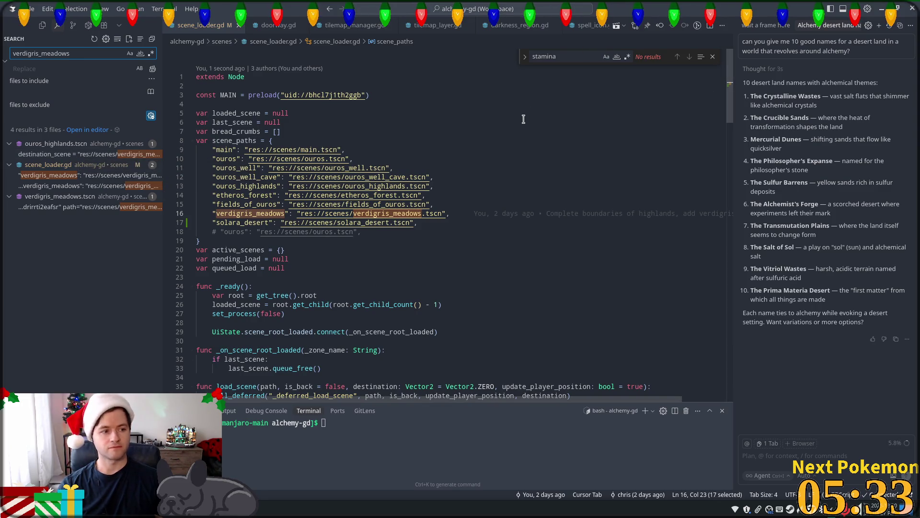
pyautogui.hotkey('alt', 'Tab')
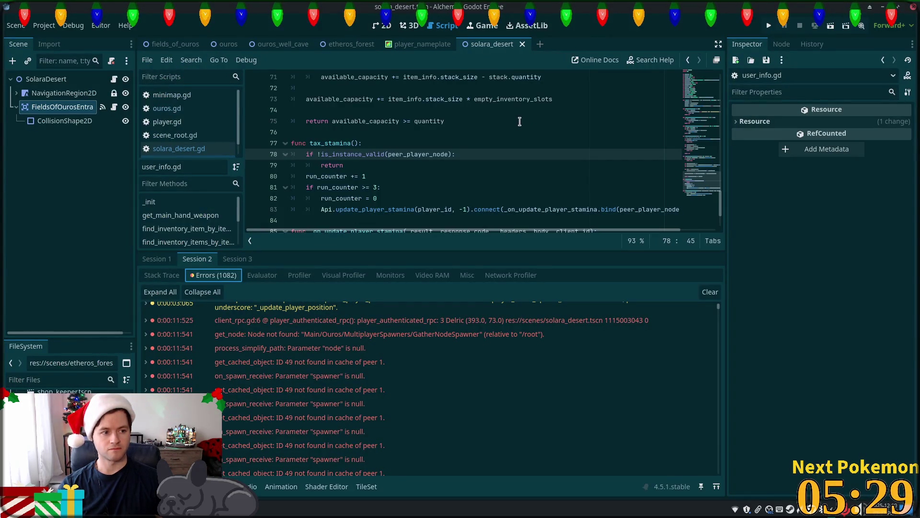
# Relaunch the game, stop it after the scene loader error, and bring up phpMyAdmin.
pyautogui.click(768, 25)
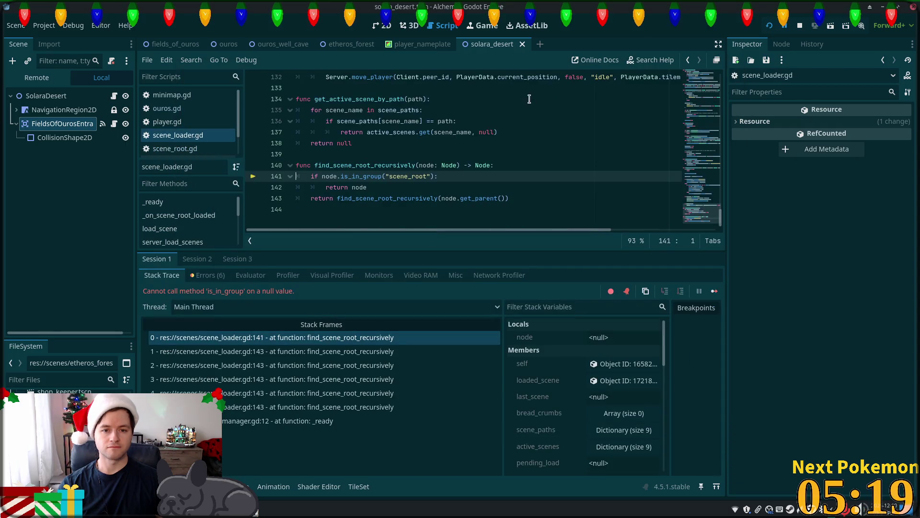
pyautogui.click(802, 27)
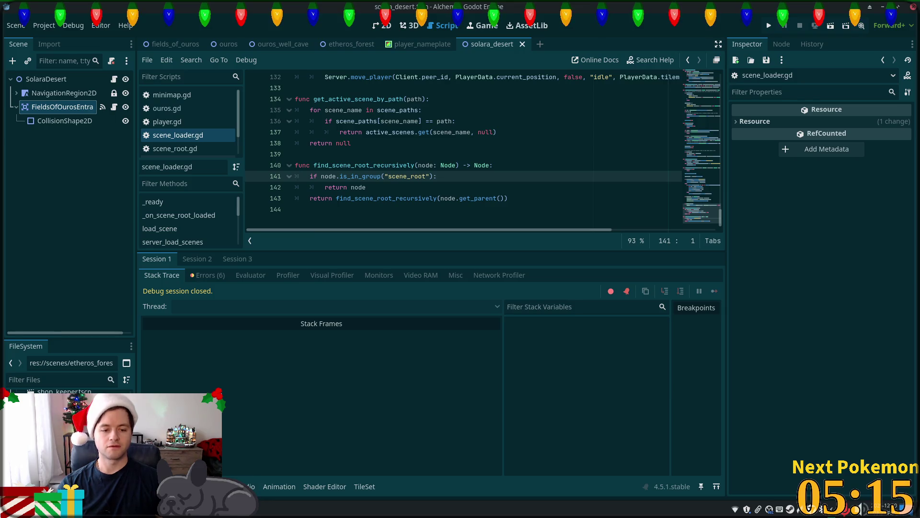
pyautogui.moveTo(242, 509)
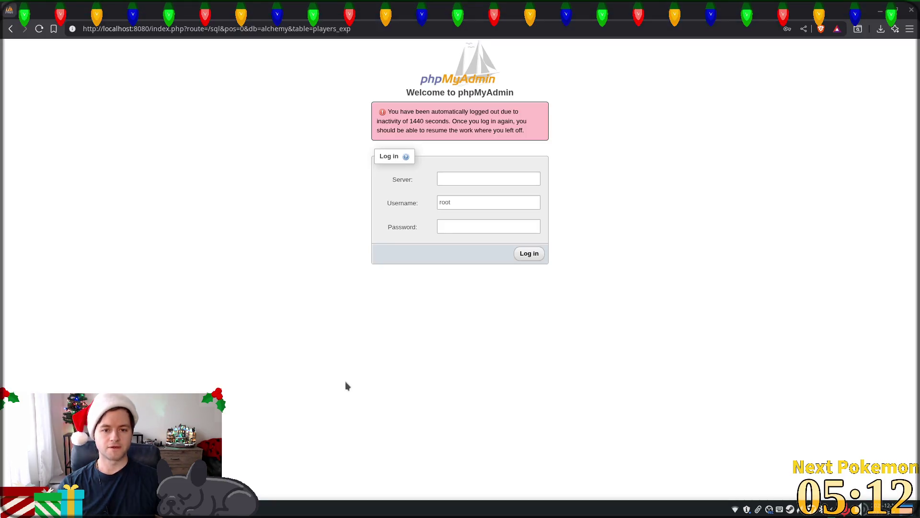
pyautogui.click(239, 430)
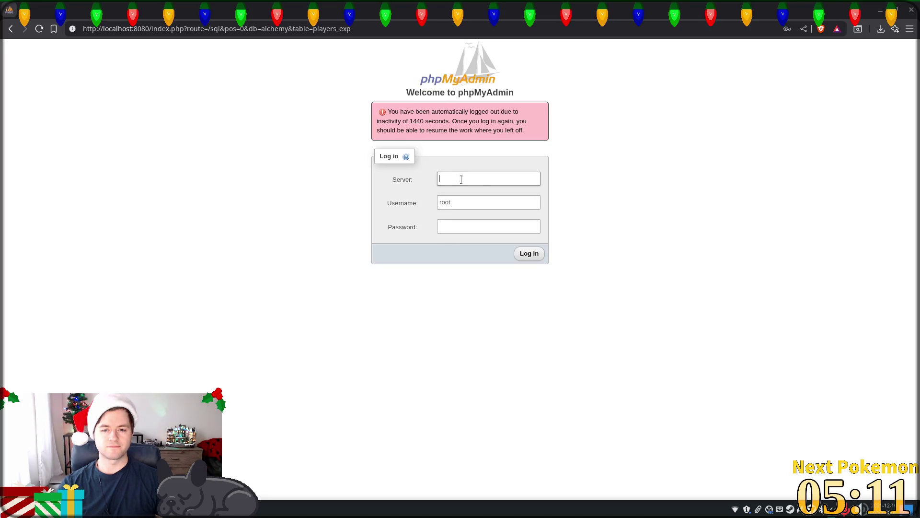
# Fill the phpMyAdmin Server field with the saved entry db.
pyautogui.click(461, 179)
pyautogui.click(488, 200)
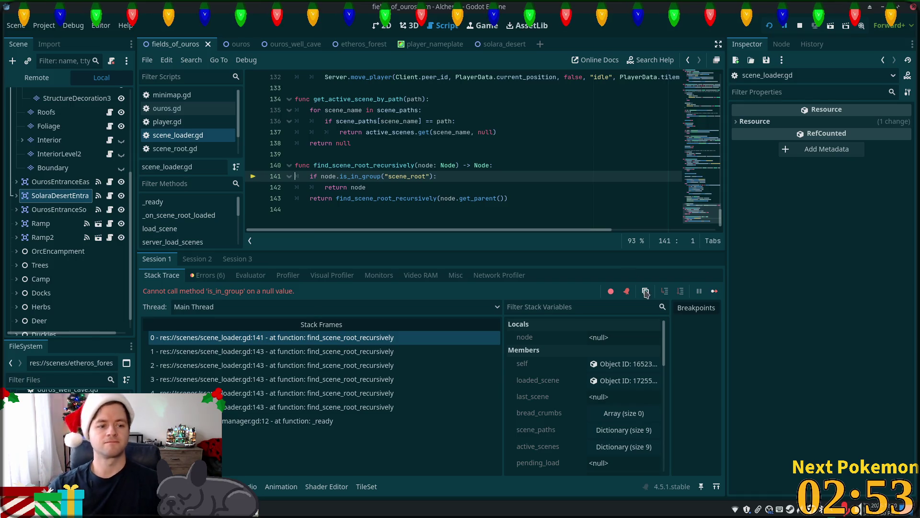
# In the Remote scene tree, expand Main and inspect the live SolaraDesert node.
pyautogui.click(37, 77)
pyautogui.scroll(-5, 84, 187)
pyautogui.click(19, 327)
pyautogui.scroll(-4, 58, 268)
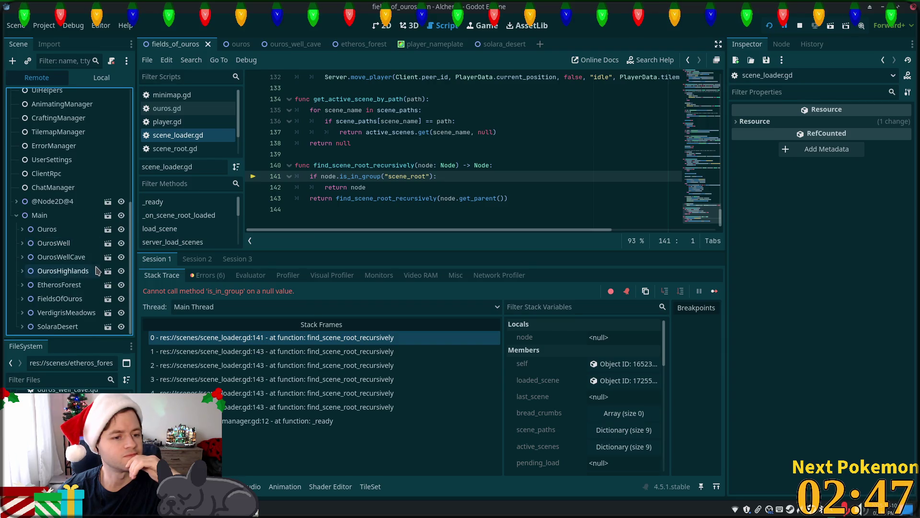
pyautogui.click(66, 326)
pyautogui.scroll(-1, 73, 304)
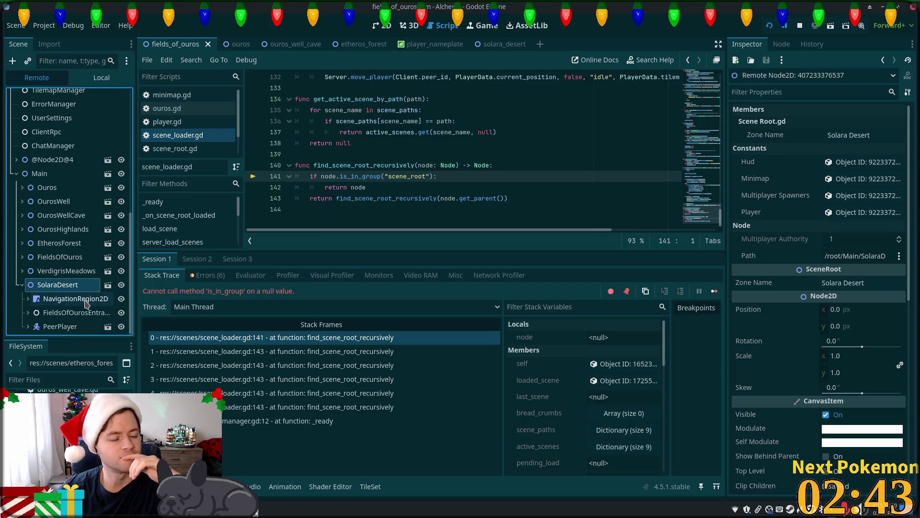
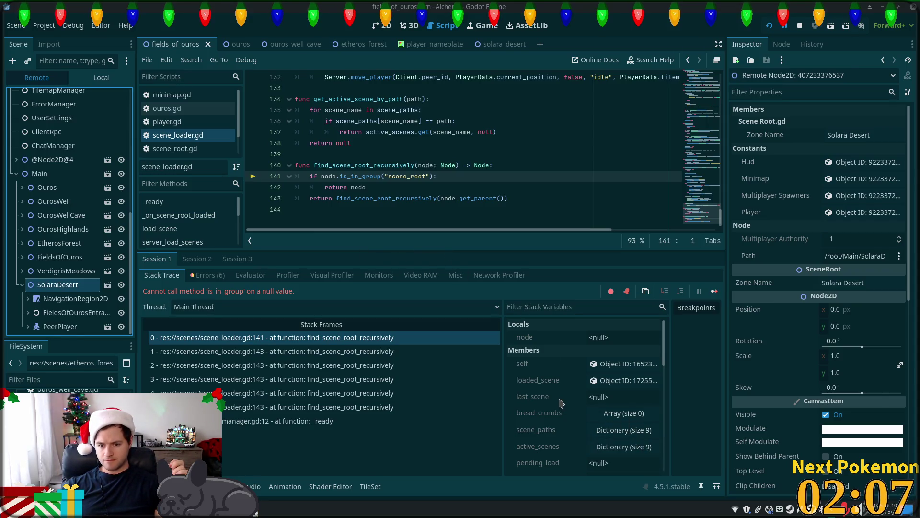
# Review the second debug session's errors and open the npc.gd error at its source.
pyautogui.scroll(-3, 561, 402)
pyautogui.scroll(-1, 556, 417)
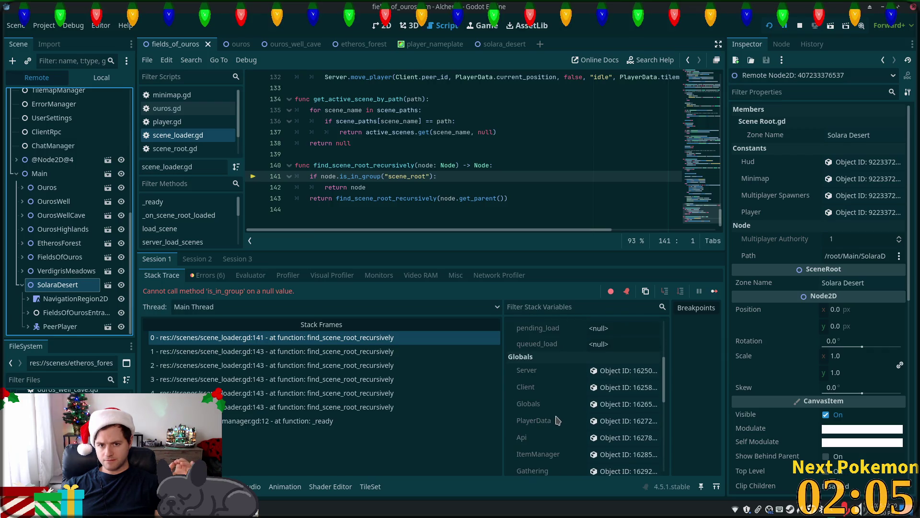
pyautogui.scroll(-7, 617, 407)
pyautogui.scroll(-6, 630, 407)
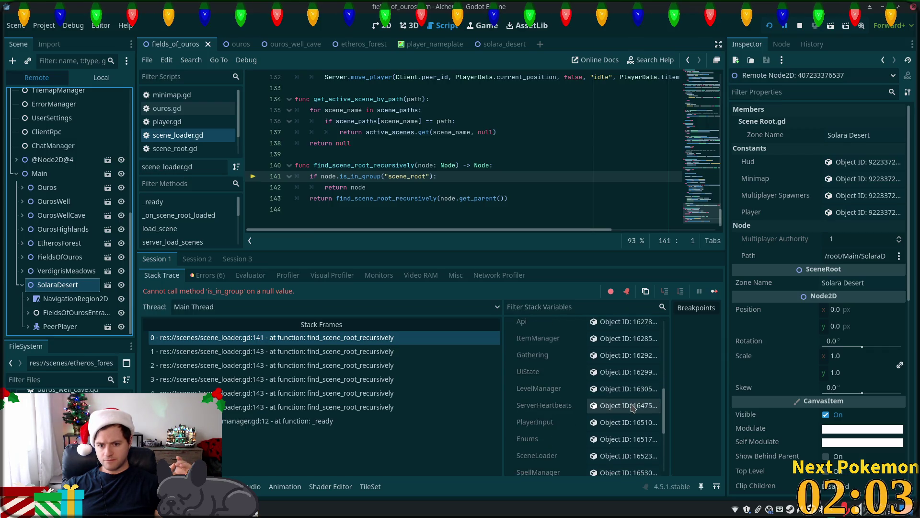
pyautogui.scroll(-3, 628, 410)
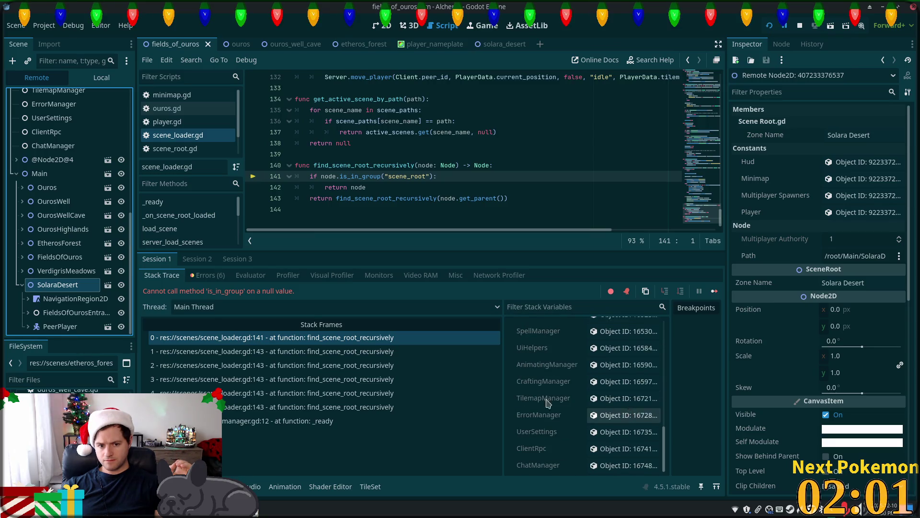
pyautogui.click(197, 260)
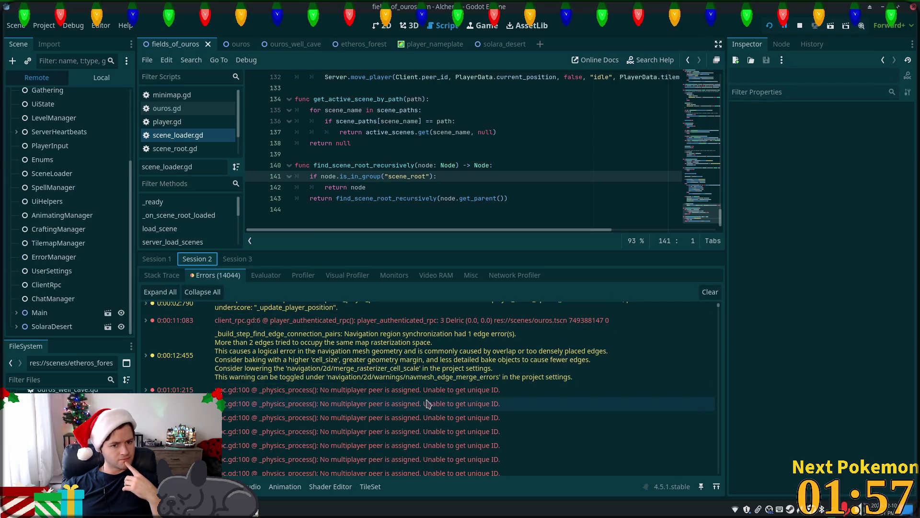
pyautogui.click(354, 395)
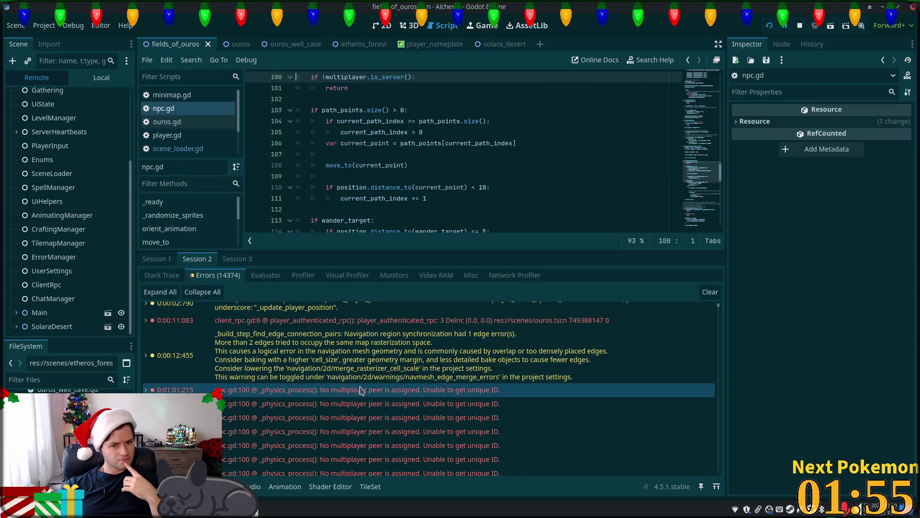
# Check the third debug session's error list, then stop the running game.
pyautogui.click(237, 259)
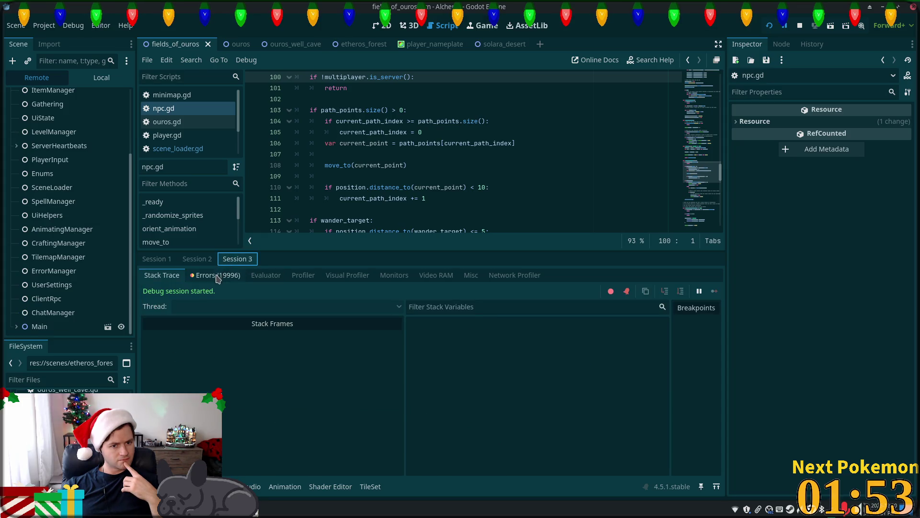
pyautogui.click(217, 275)
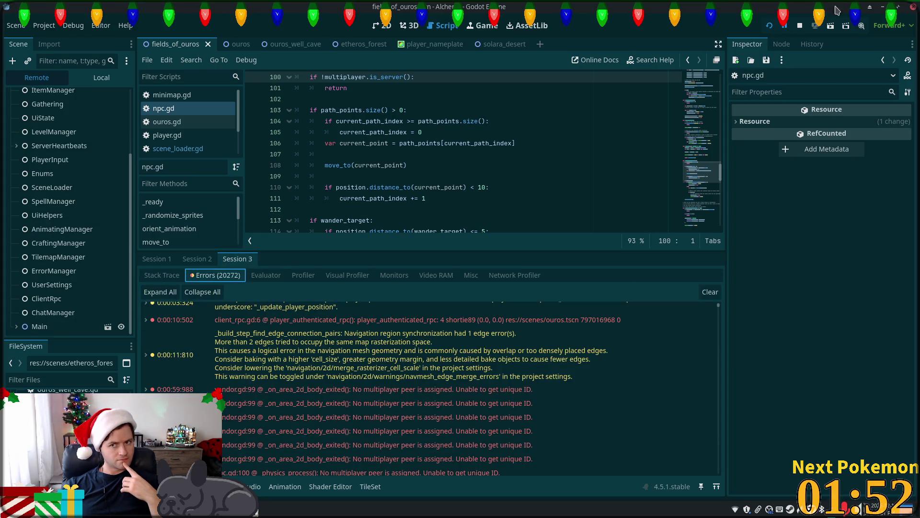
pyautogui.click(801, 27)
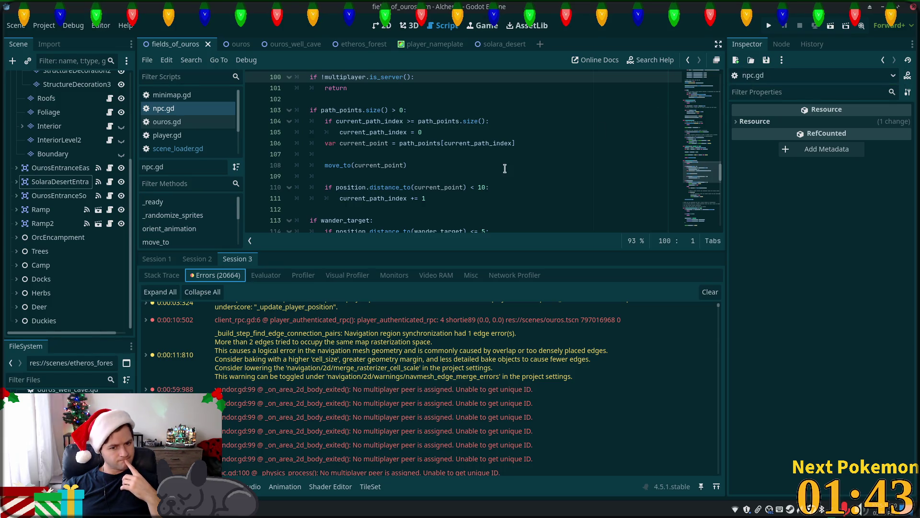
# Show the first session's six errors and jump to the null-value error in scene_loader.gd.
pyautogui.scroll(-3, 508, 369)
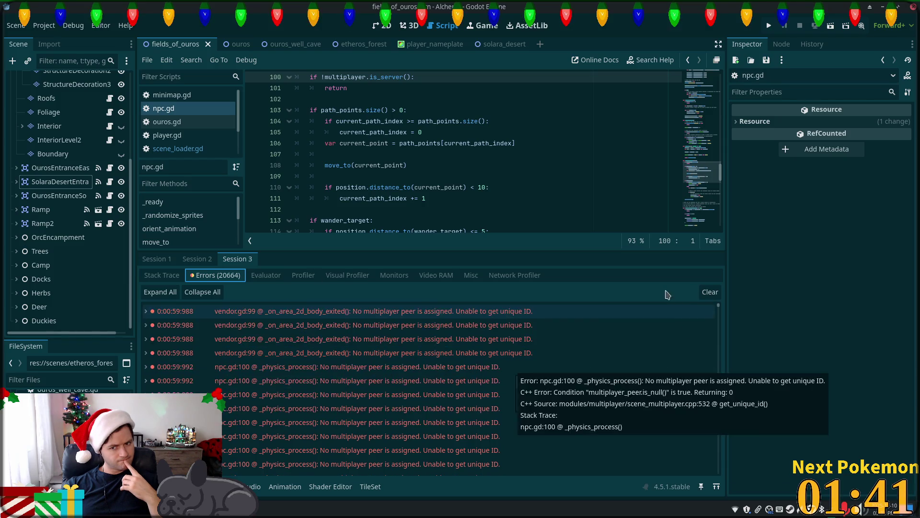
pyautogui.click(157, 259)
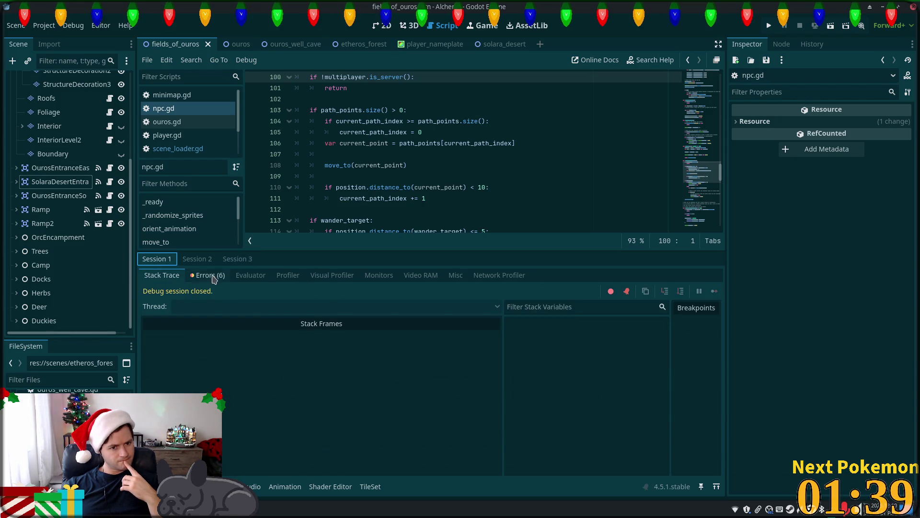
pyautogui.click(207, 275)
pyautogui.scroll(-5, 627, 376)
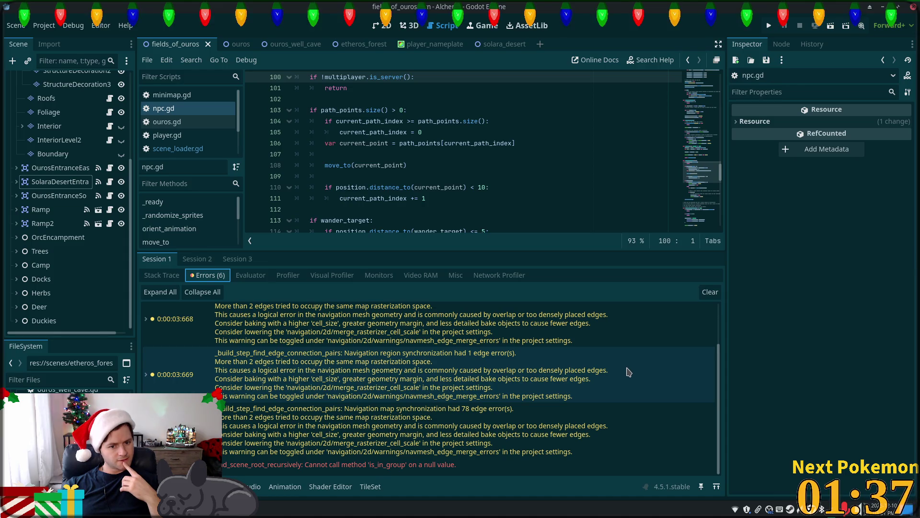
pyautogui.click(423, 466)
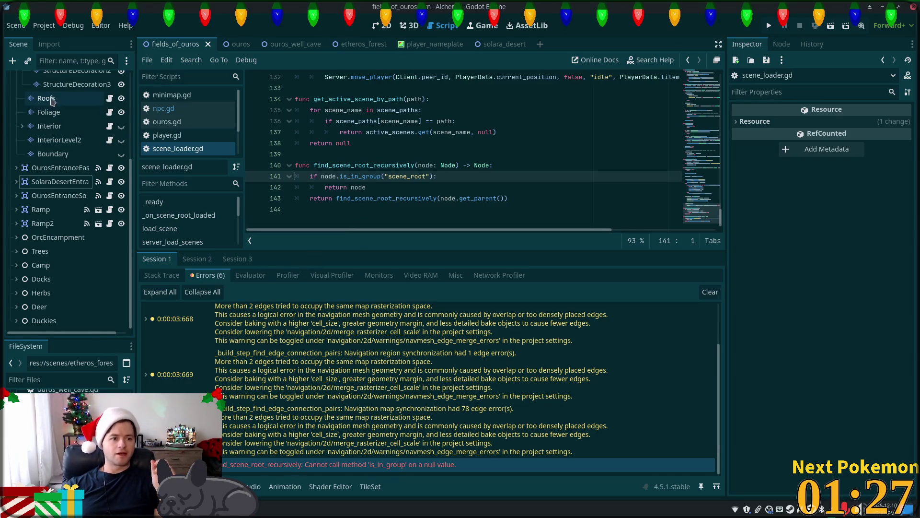
# Check which groups the FieldsOfOuros scene root belongs to.
pyautogui.scroll(1, 128, 143)
pyautogui.scroll(5, 129, 142)
pyautogui.click(48, 78)
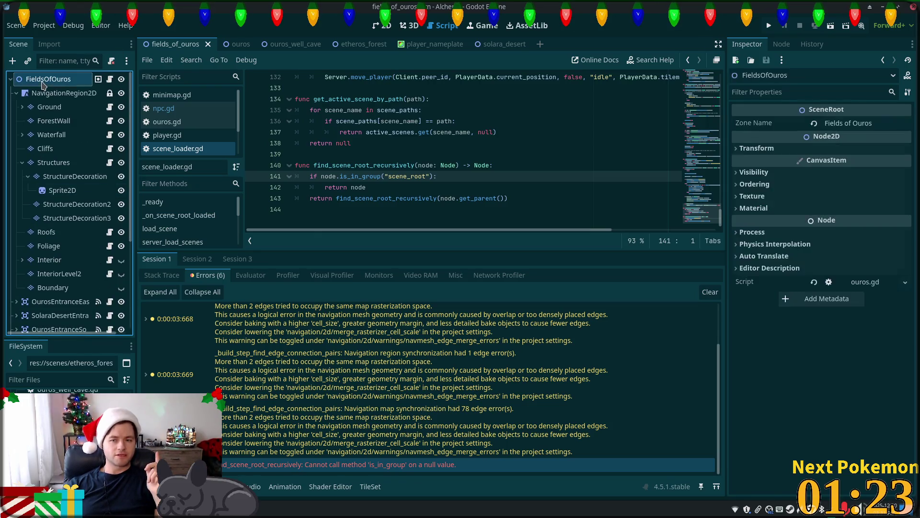
pyautogui.click(781, 43)
pyautogui.click(850, 65)
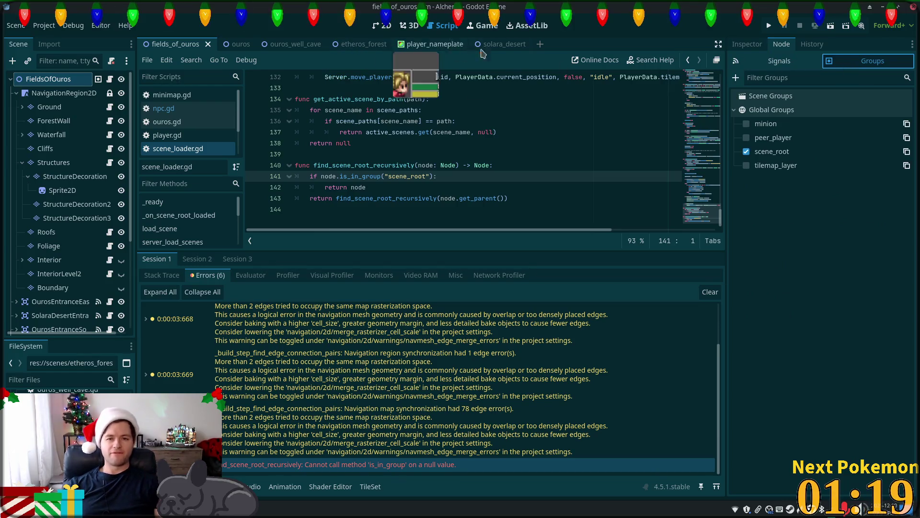
# Add the SolaraDesert root to the scene_root group and relaunch the game.
pyautogui.click(498, 44)
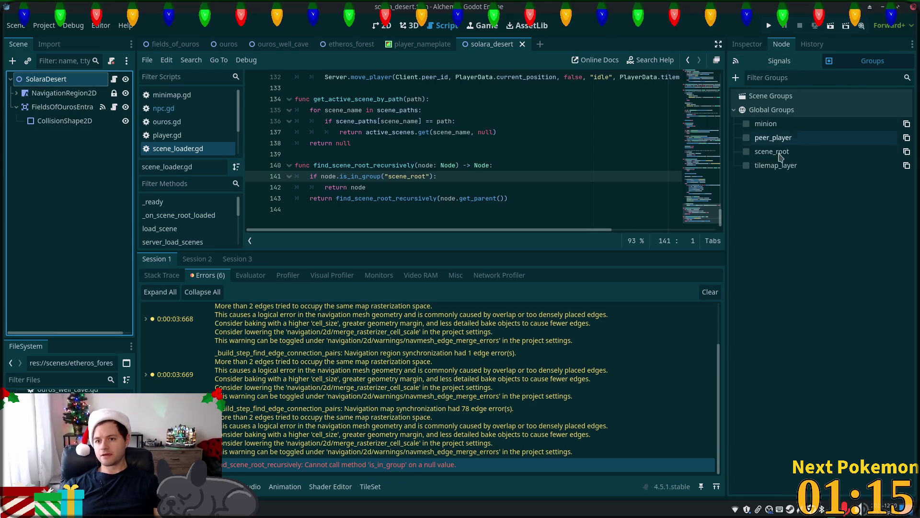
pyautogui.click(746, 151)
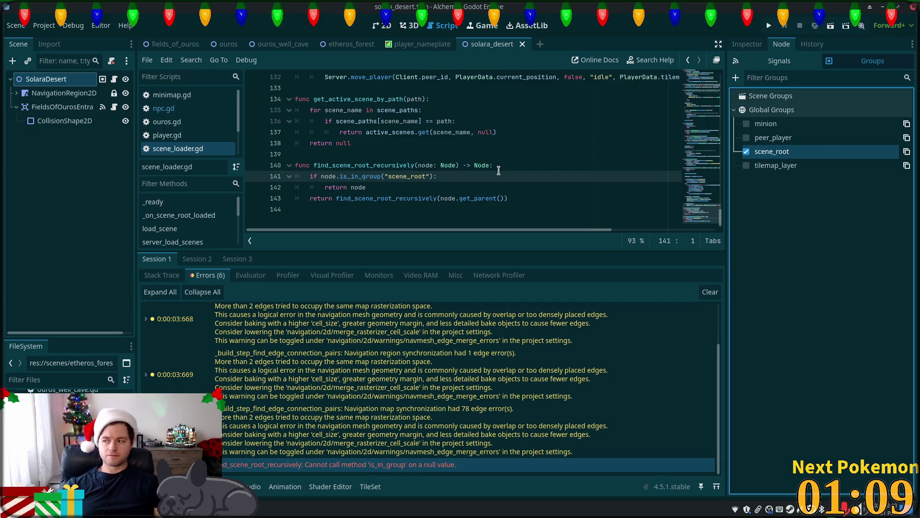
pyautogui.click(770, 26)
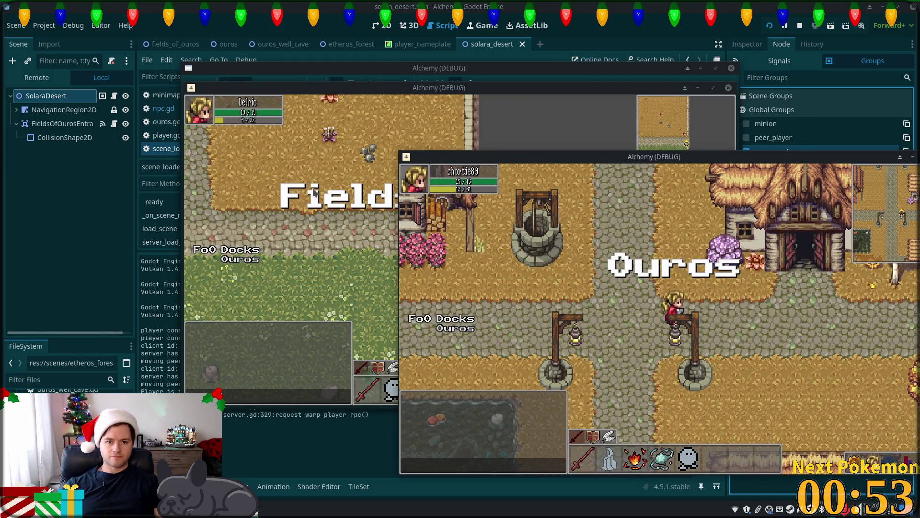
# Walk the player right from Fields of Ouros into the still-blank Solara Desert.
pyautogui.click(313, 191)
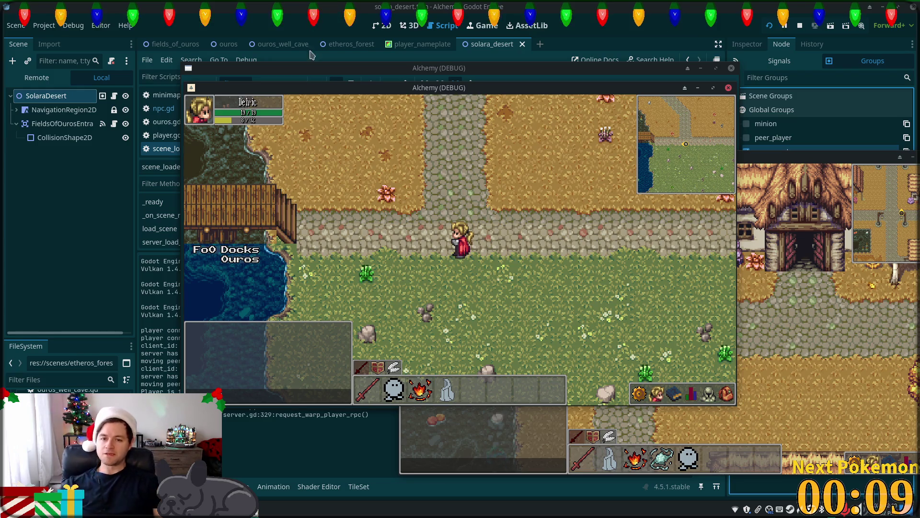
pyautogui.click(528, 219)
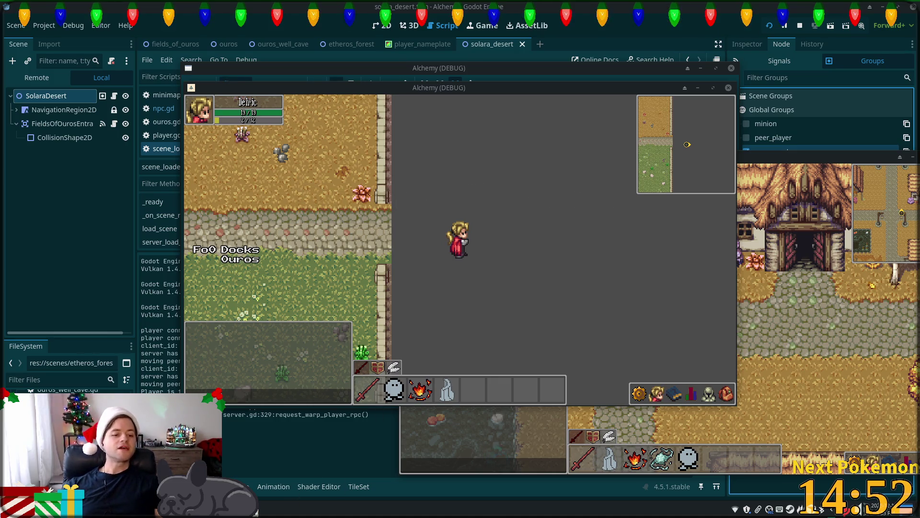
pyautogui.hotkey('alt', 'Tab')
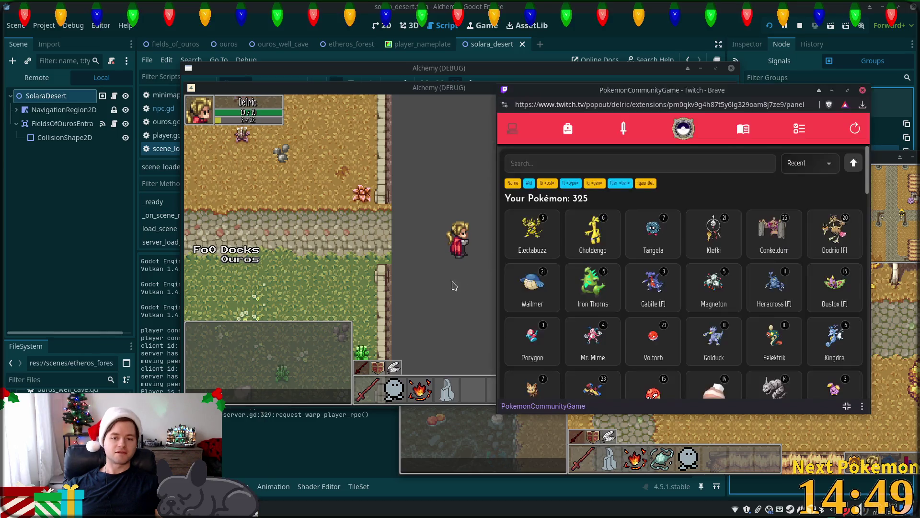
# Search the Brave Pokémon collection for 'horsea', then return to the game and Godot.
pyautogui.click(659, 157)
pyautogui.write('ho')
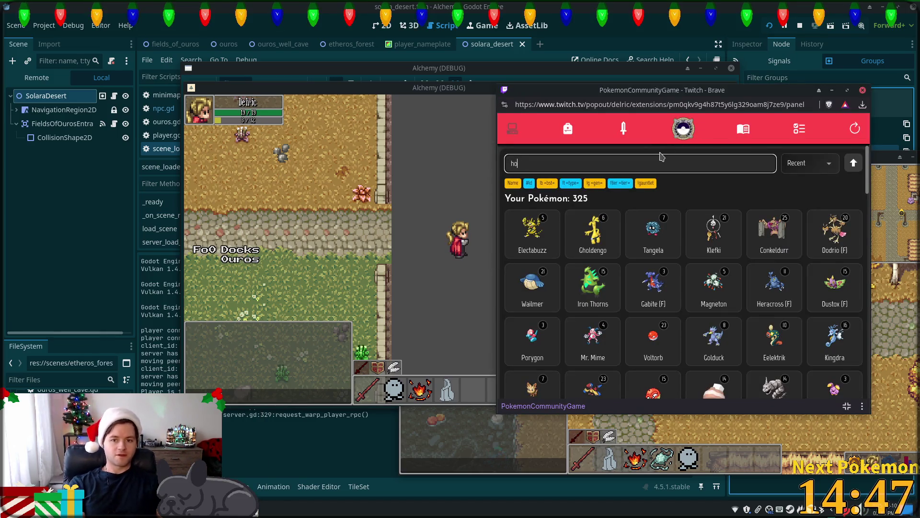
pyautogui.write('rsea')
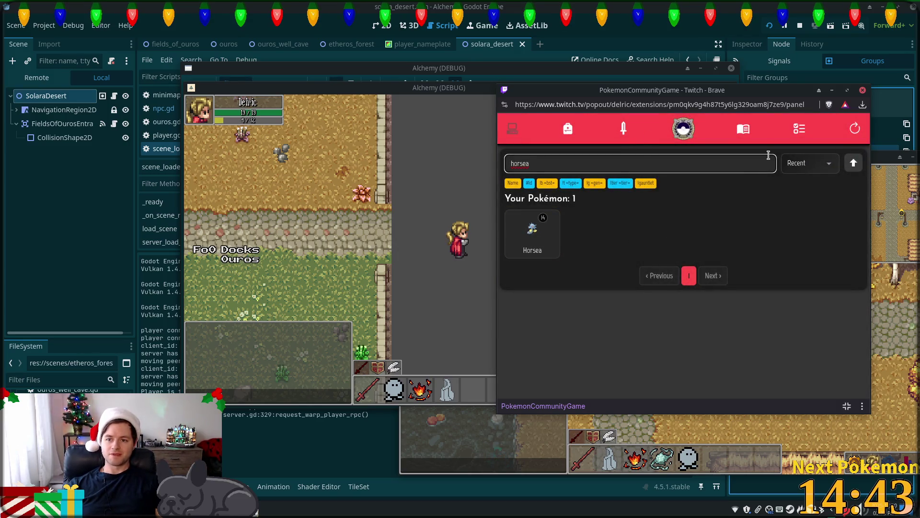
pyautogui.press('BackSpace')
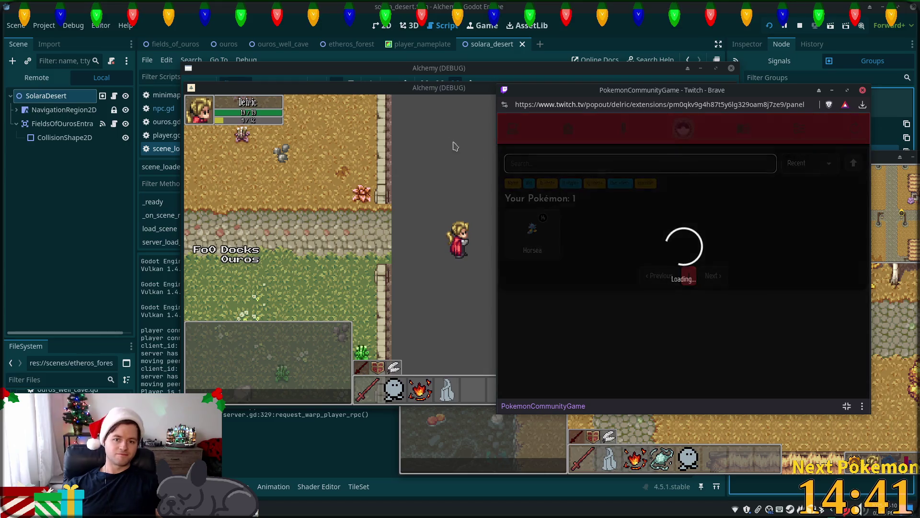
pyautogui.click(462, 148)
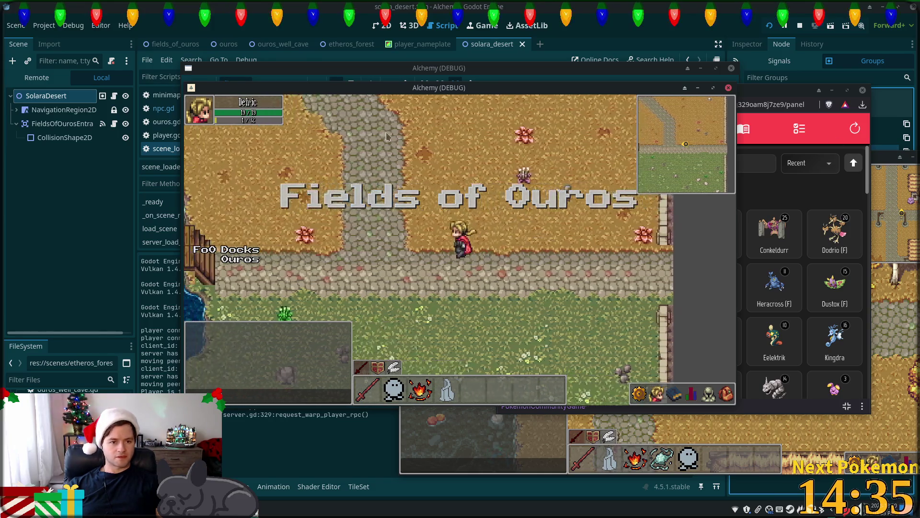
pyautogui.hotkey('alt', 'Tab')
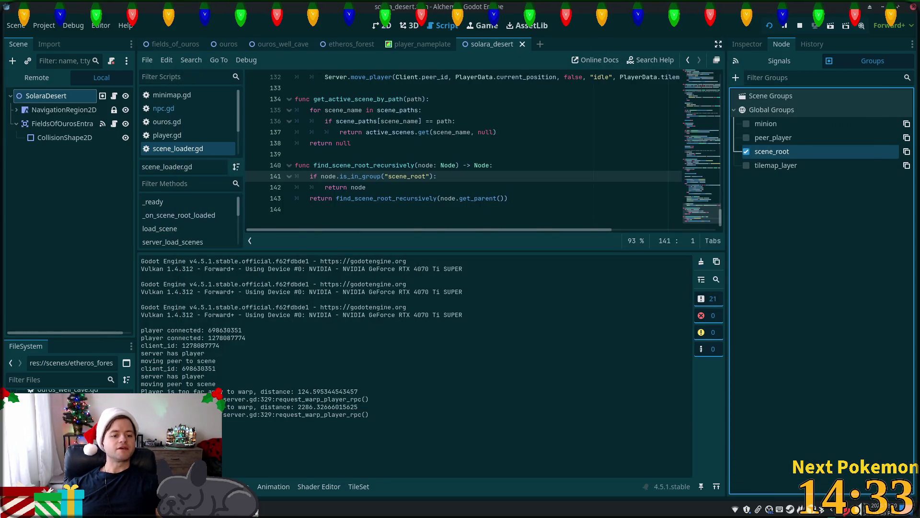
# Enlarge the FileSystem dock so the res://assets/ subfolders are visible.
pyautogui.hotkey('alt', 'Tab')
pyautogui.hotkey('alt', 'Tab')
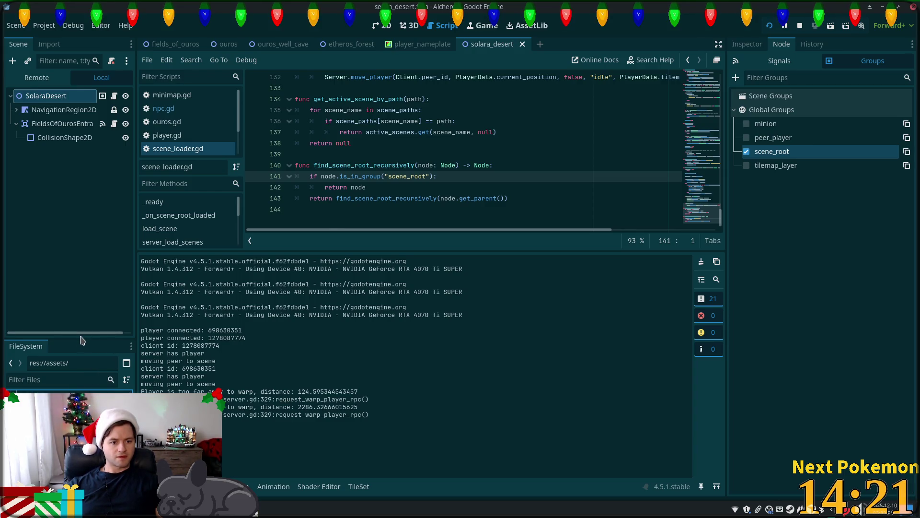
pyautogui.moveTo(74, 338); pyautogui.dragTo(74, 278)
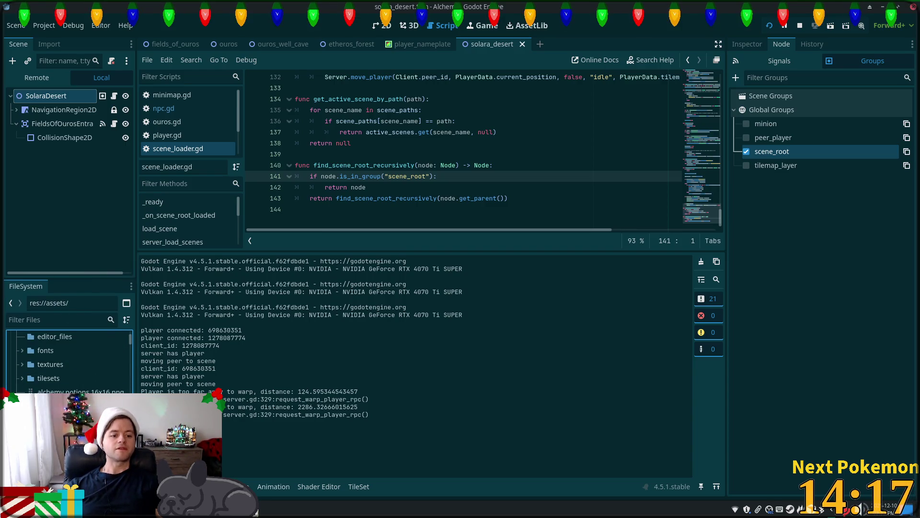
pyautogui.hotkey('alt', 'Tab')
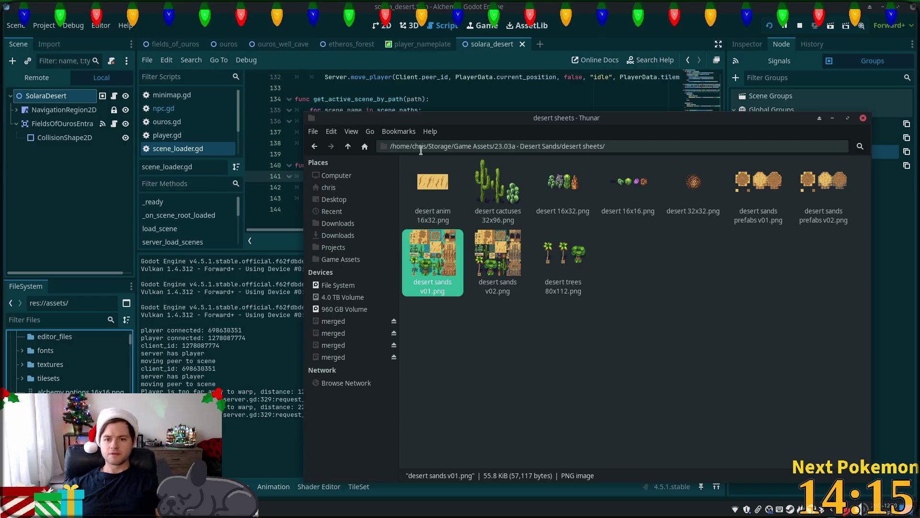
# Open the Desert Sands pack's desert sheets folder and pick desert sands v01.png.
pyautogui.click(348, 146)
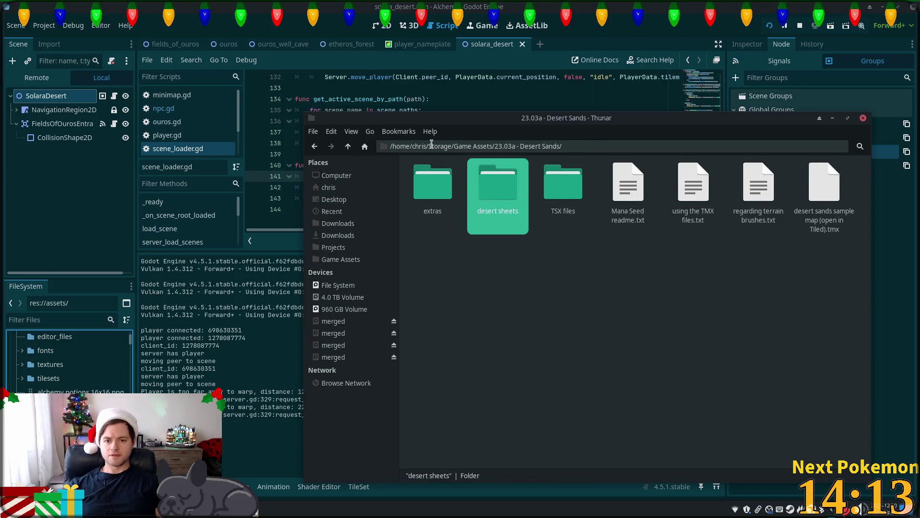
pyautogui.doubleClick(498, 208)
pyautogui.click(496, 254)
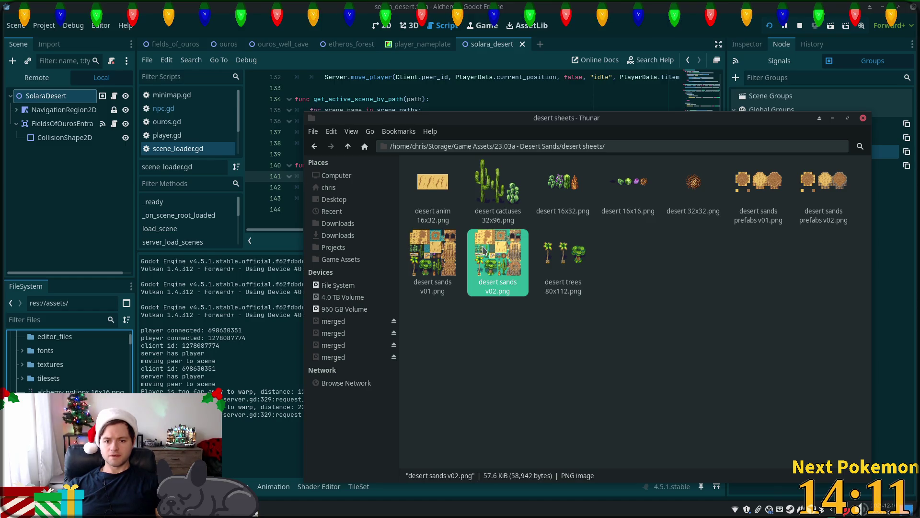
pyautogui.click(438, 250)
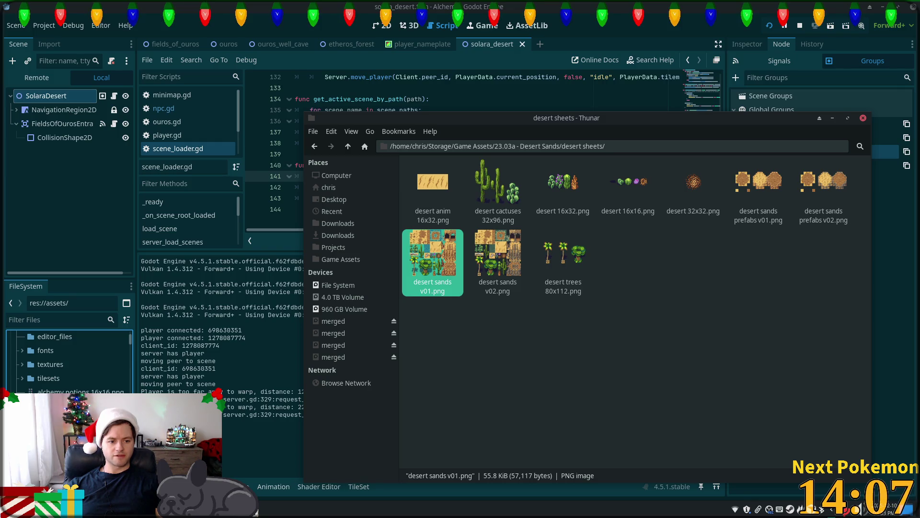
pyautogui.click(65, 316)
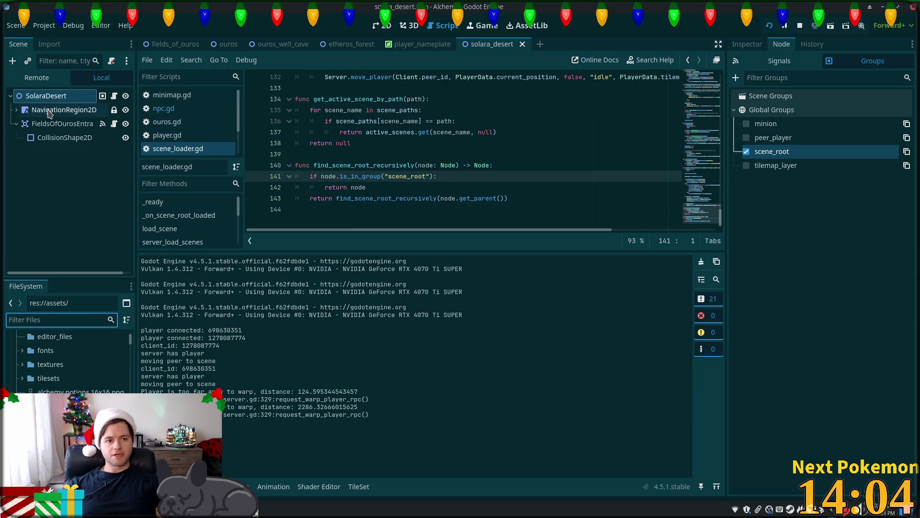
# Add desert sands v01.png to the Ground TileSet as an auto-tiled atlas source.
pyautogui.click(16, 110)
pyautogui.click(49, 123)
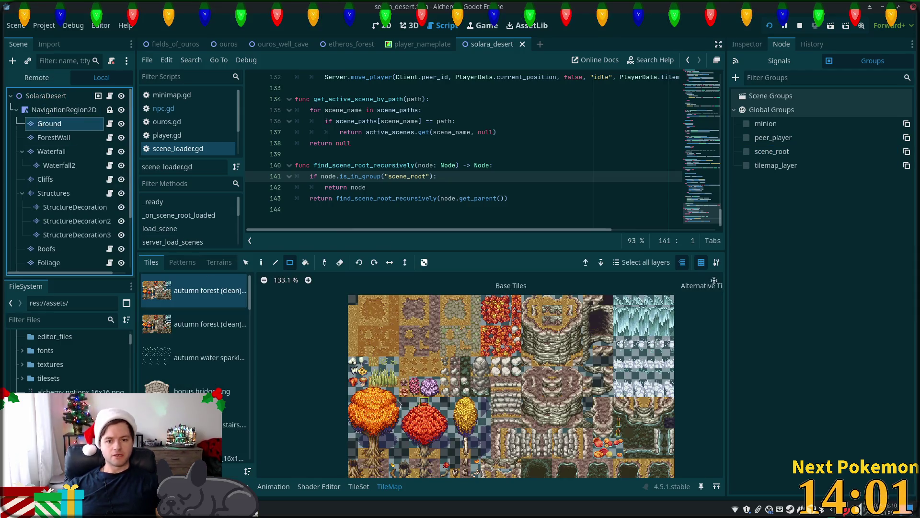
pyautogui.click(359, 487)
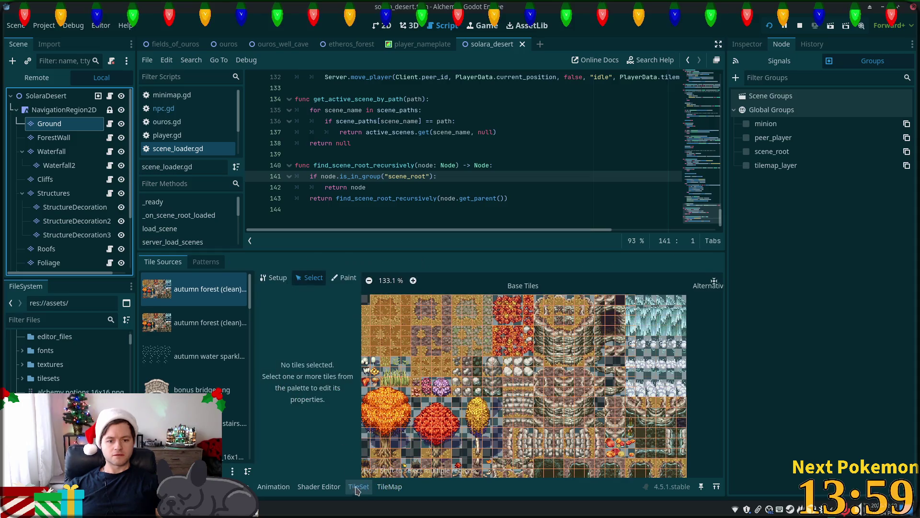
pyautogui.click(97, 382)
pyautogui.click(52, 319)
pyautogui.write('des')
pyautogui.moveTo(67, 380); pyautogui.dragTo(245, 415)
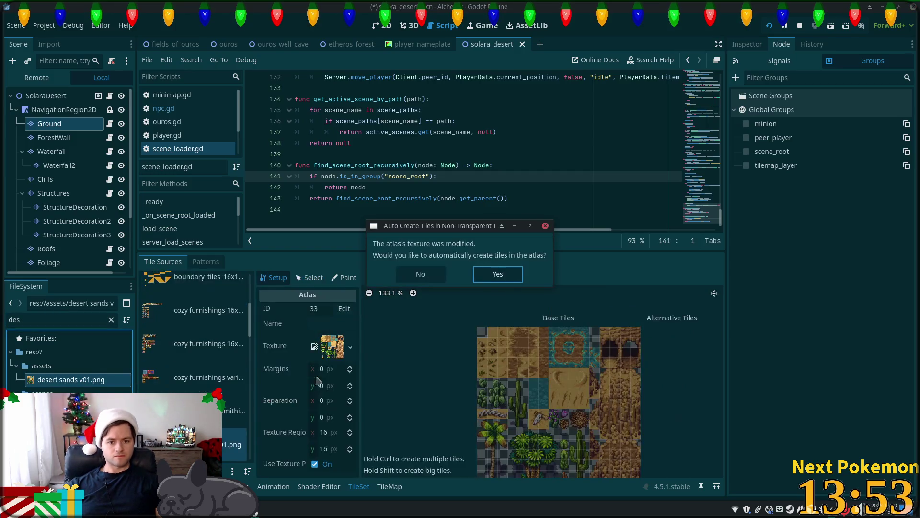
pyautogui.click(499, 274)
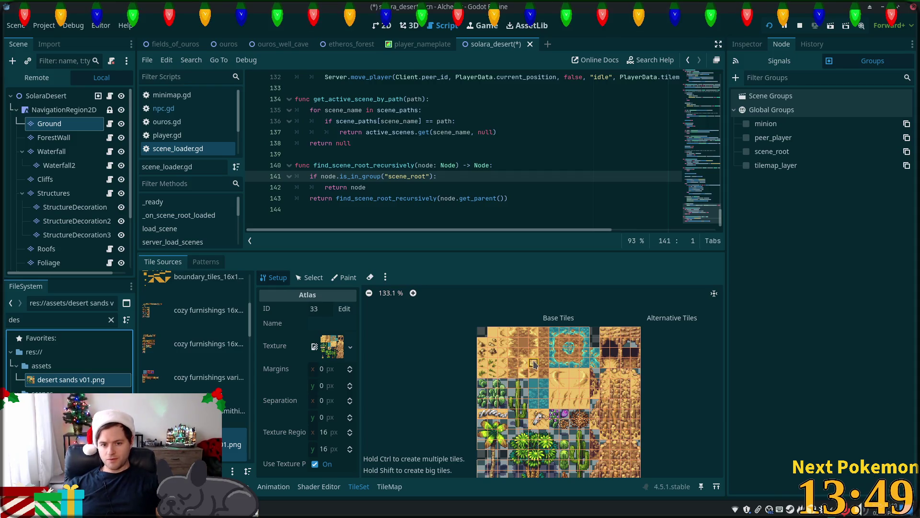
# Zoom and pan around atlas source 33 to inspect its 16×16 desert tiles.
pyautogui.scroll(3, 523, 368)
pyautogui.scroll(4, 522, 368)
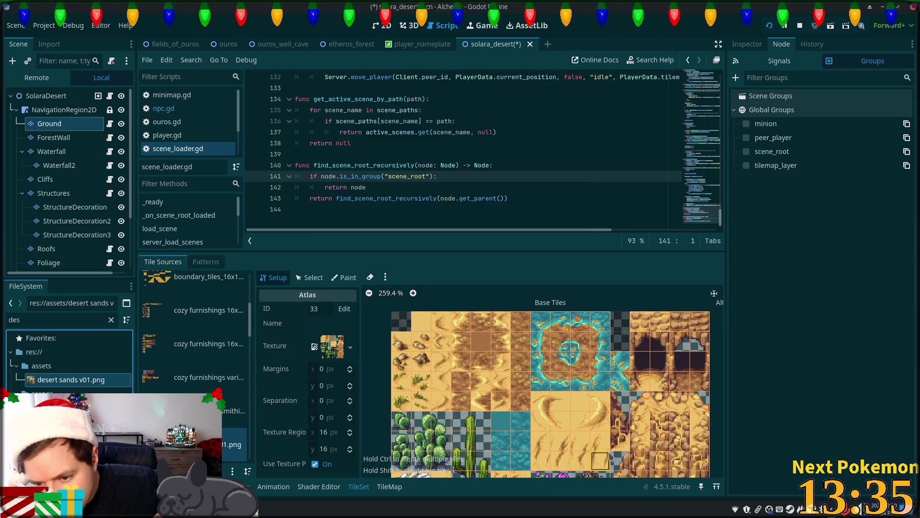
pyautogui.scroll(-5, 607, 423)
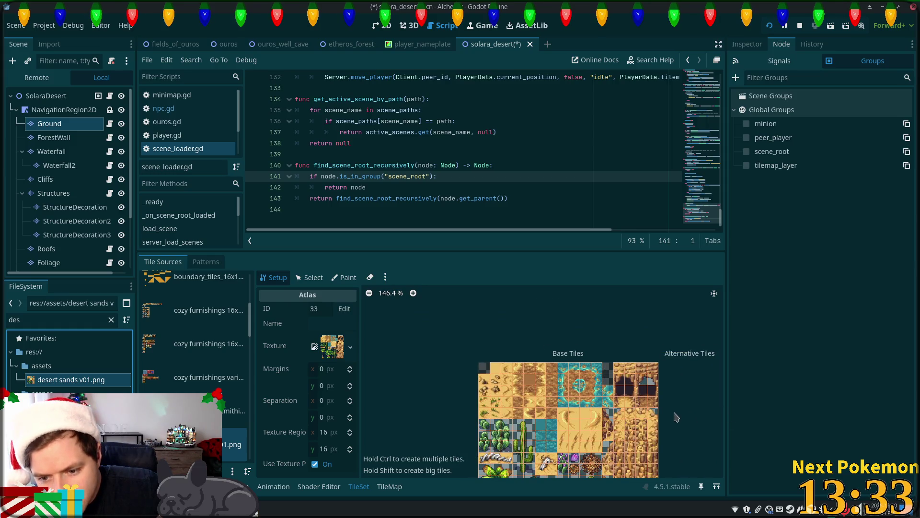
pyautogui.scroll(-3, 676, 375)
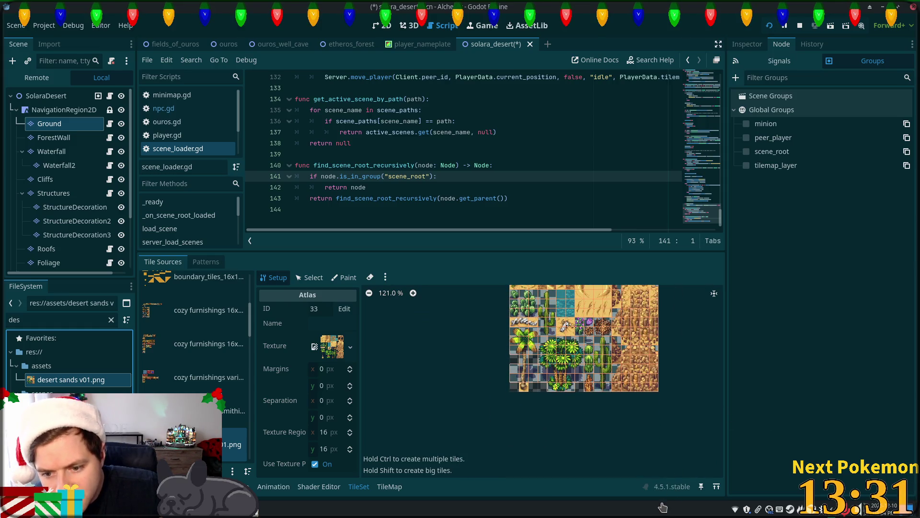
pyautogui.scroll(1, 551, 345)
pyautogui.scroll(1, 549, 349)
pyautogui.moveTo(548, 348)
pyautogui.mouseDown()
pyautogui.moveTo(523, 434)
pyautogui.moveTo(526, 401)
pyautogui.mouseUp()
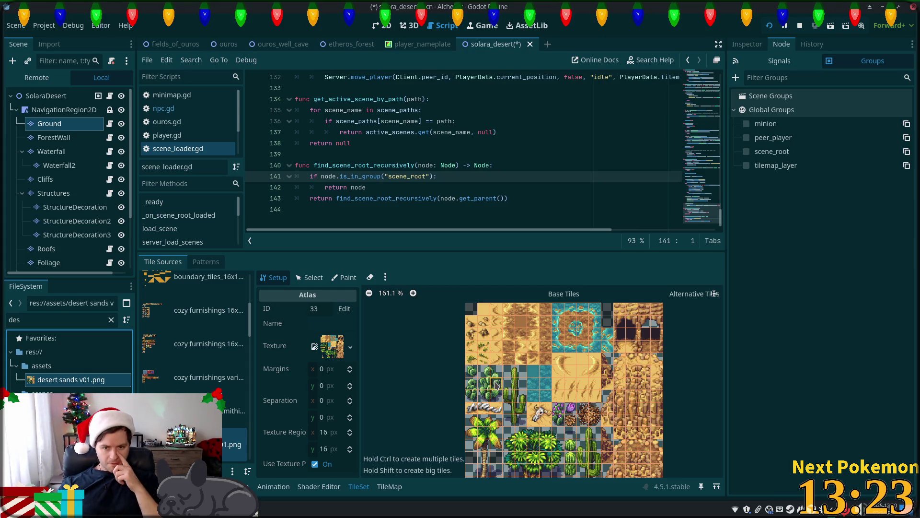
pyautogui.scroll(3, 554, 353)
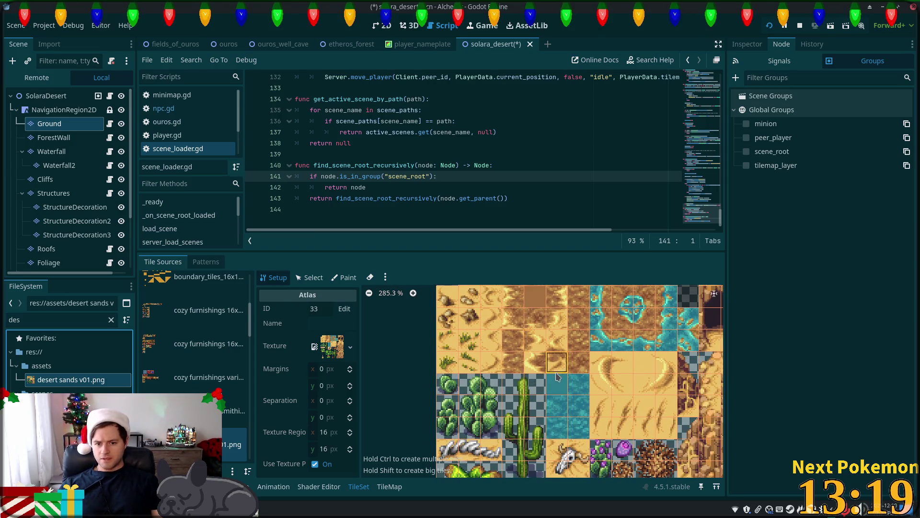
pyautogui.scroll(2, 530, 415)
pyautogui.moveTo(529, 414)
pyautogui.mouseDown()
pyautogui.moveTo(472, 338)
pyautogui.moveTo(464, 341)
pyautogui.moveTo(520, 371)
pyautogui.moveTo(508, 379)
pyautogui.moveTo(546, 456)
pyautogui.moveTo(550, 427)
pyautogui.mouseUp()
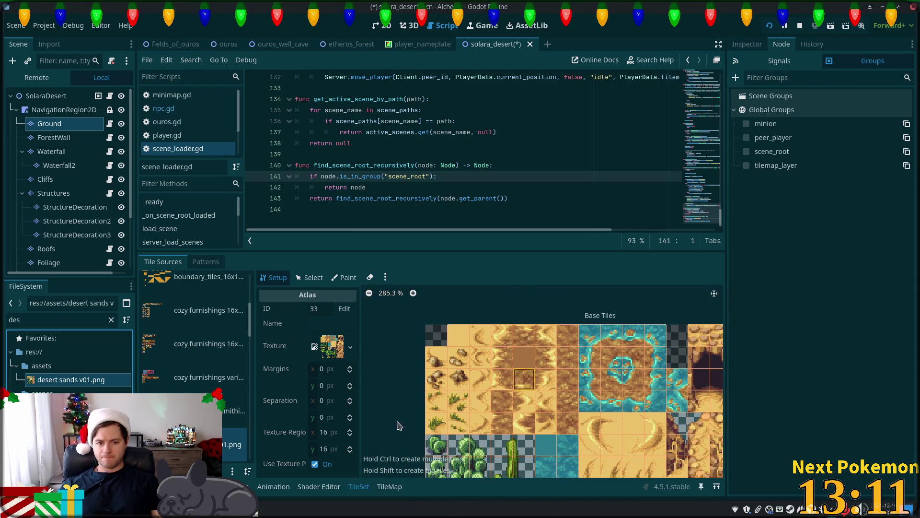
pyautogui.click(310, 277)
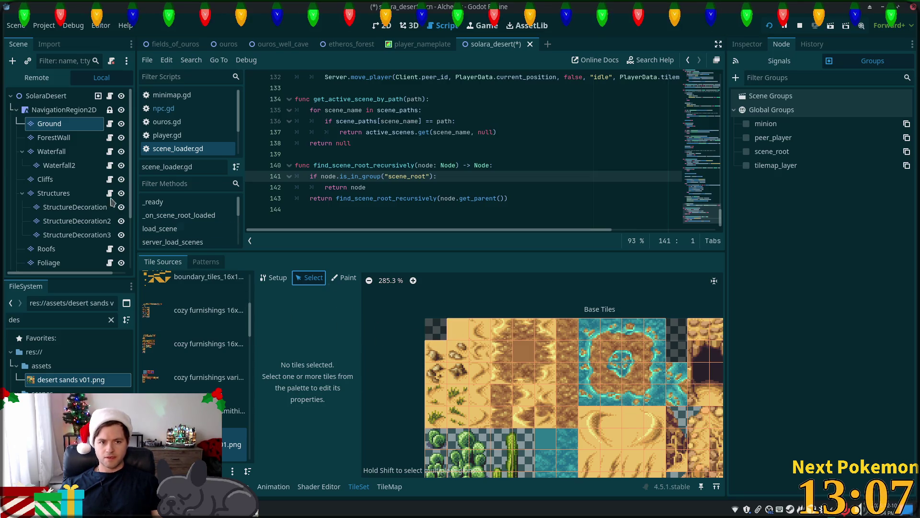
# Expand the ouros.tres Terrain Sets in the Inspector and fold each Terrains list.
pyautogui.click(747, 44)
pyautogui.click(863, 167)
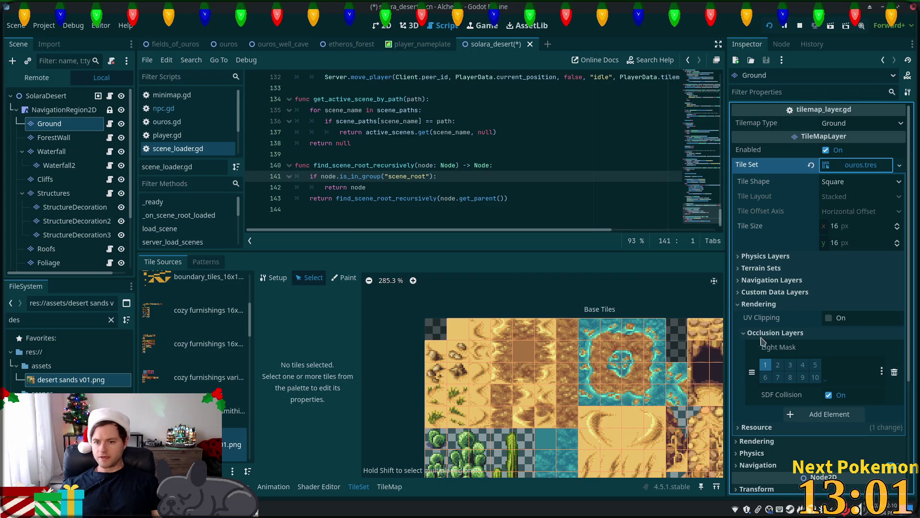
pyautogui.click(748, 268)
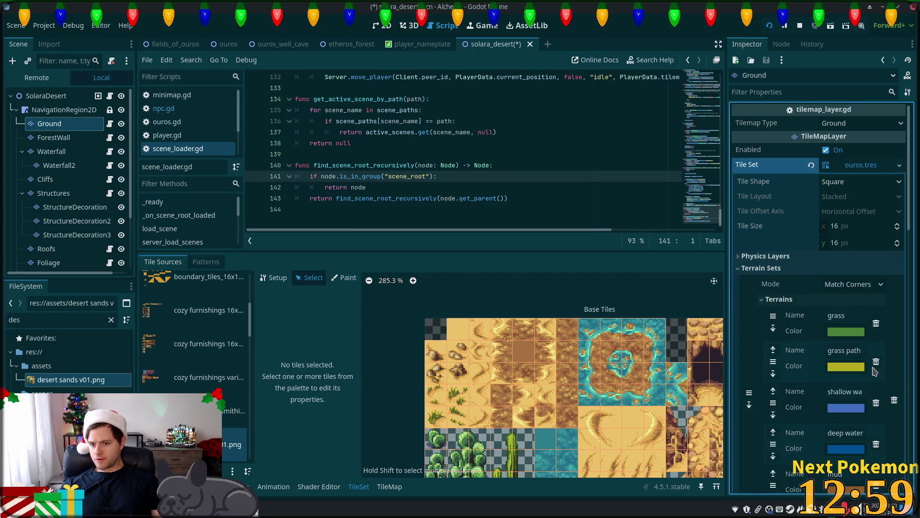
pyautogui.click(763, 300)
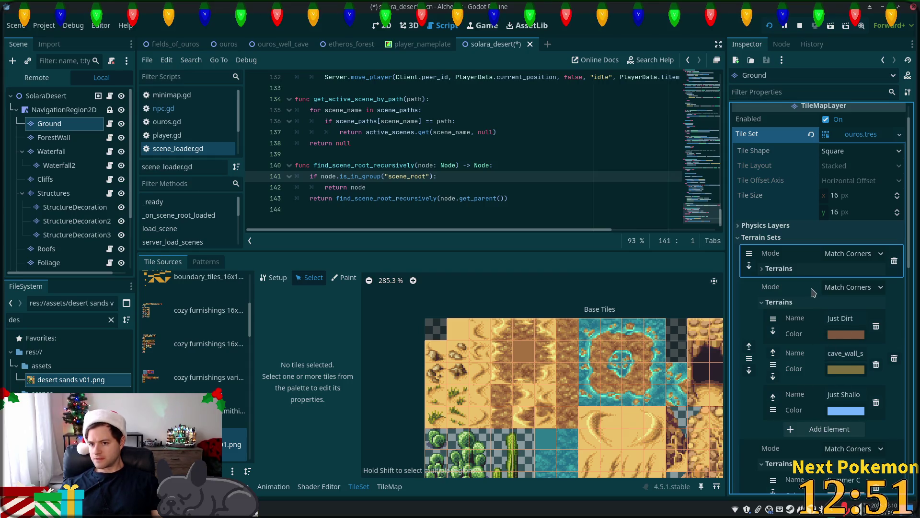
pyautogui.click(764, 270)
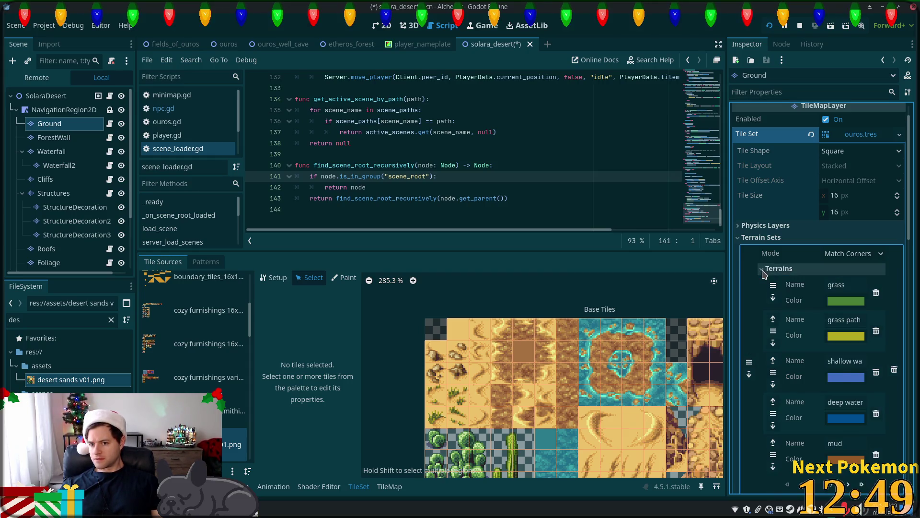
pyautogui.click(764, 270)
pyautogui.click(764, 303)
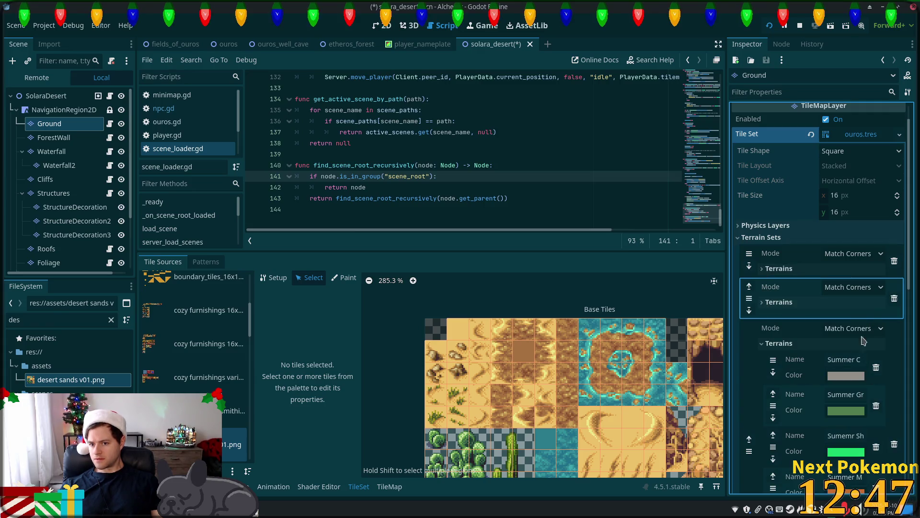
pyautogui.click(763, 343)
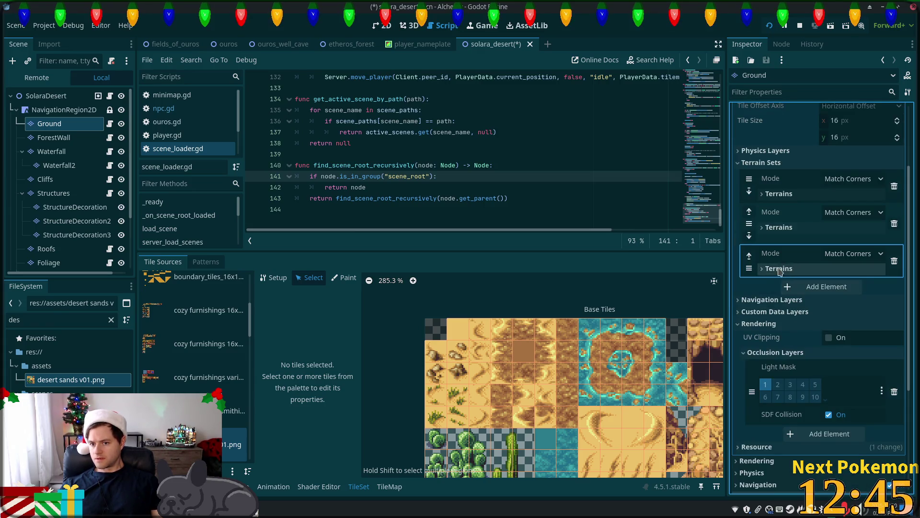
# Review the second terrain set's options unchanged and glance at the saved Patterns.
pyautogui.click(782, 228)
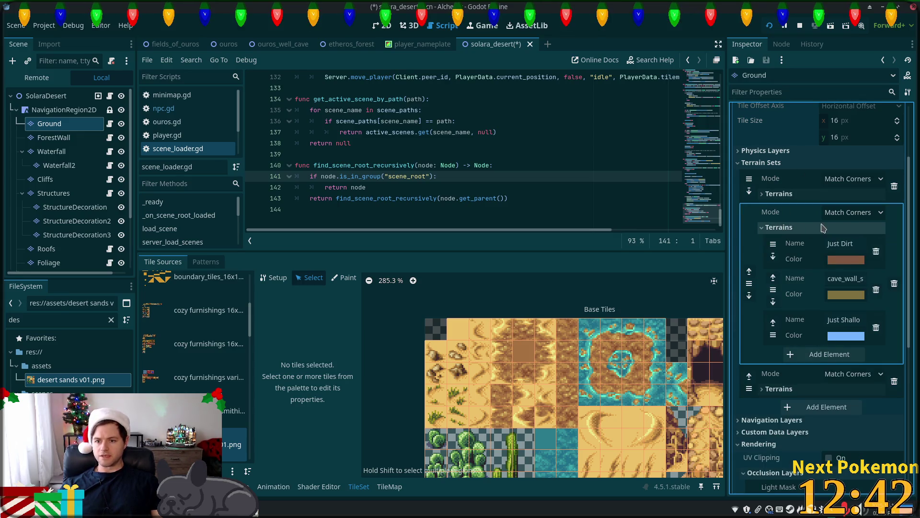
pyautogui.click(823, 228)
pyautogui.rightClick(777, 228)
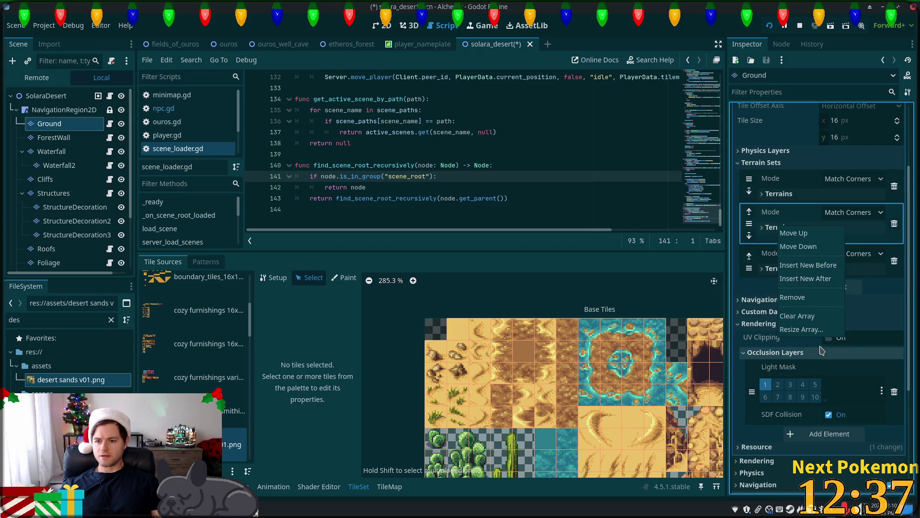
pyautogui.click(323, 344)
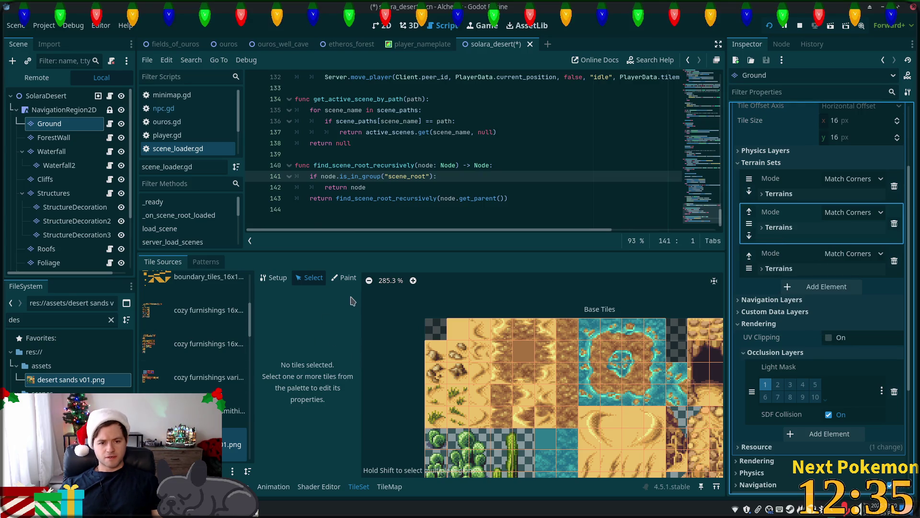
pyautogui.click(206, 262)
pyautogui.click(163, 261)
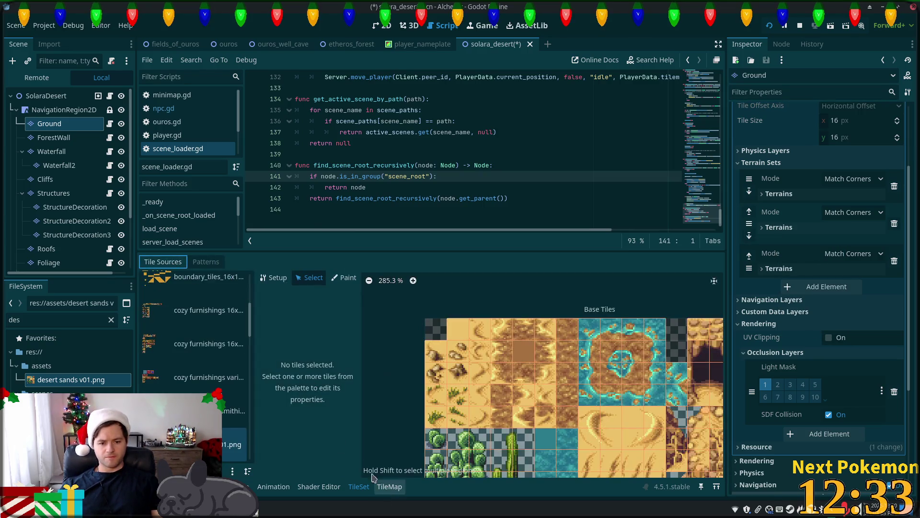
pyautogui.click(275, 281)
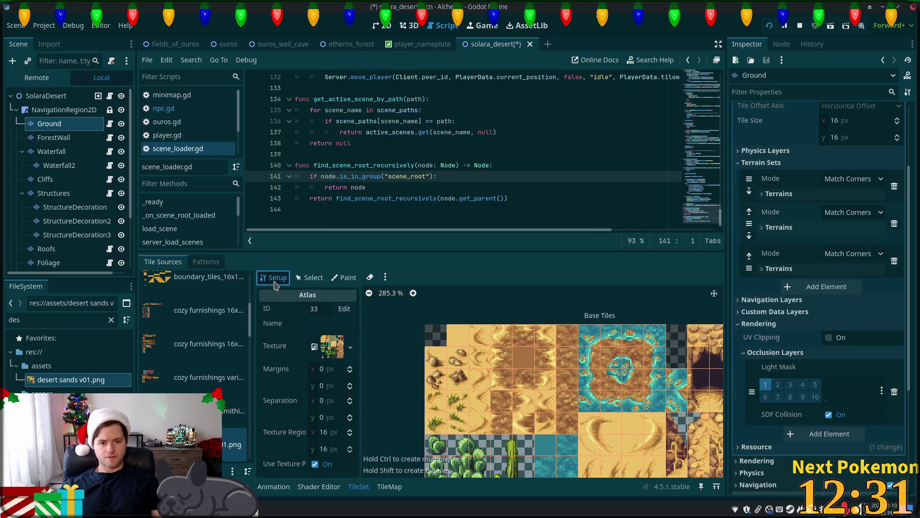
pyautogui.click(309, 277)
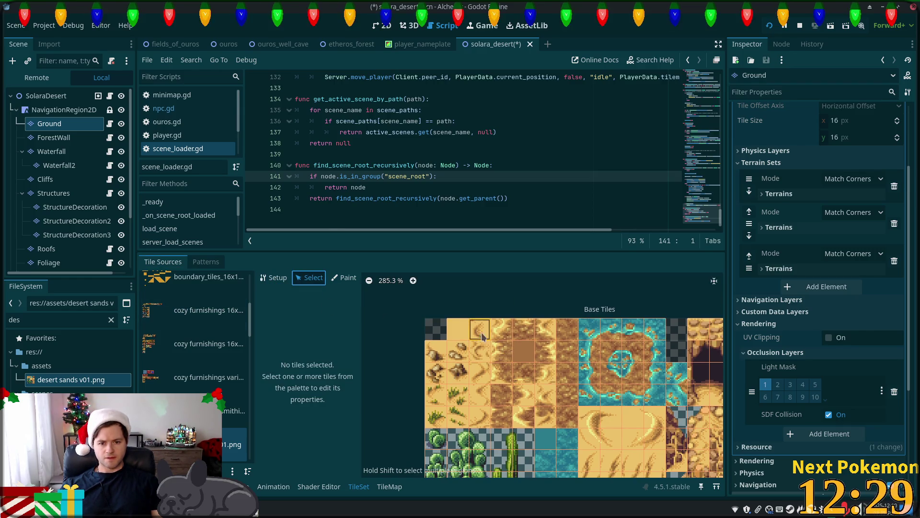
pyautogui.click(482, 334)
pyautogui.scroll(-1, 329, 384)
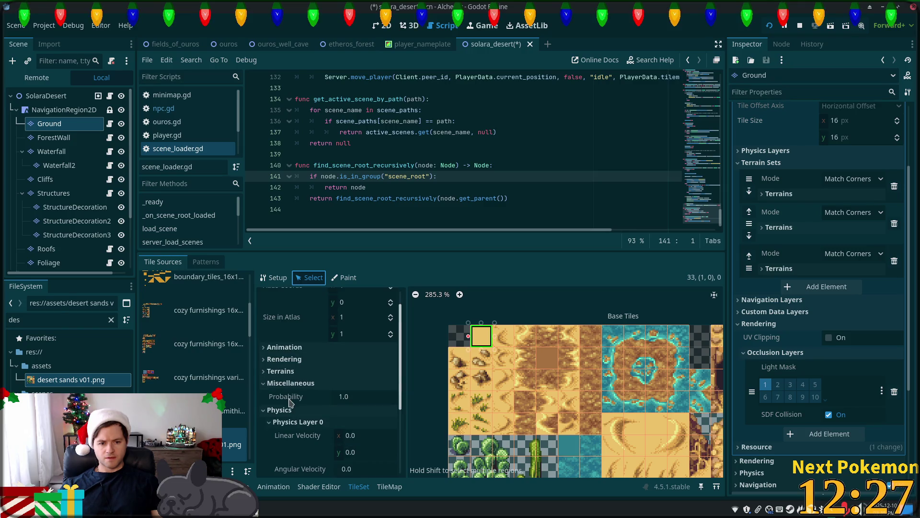
pyautogui.click(345, 278)
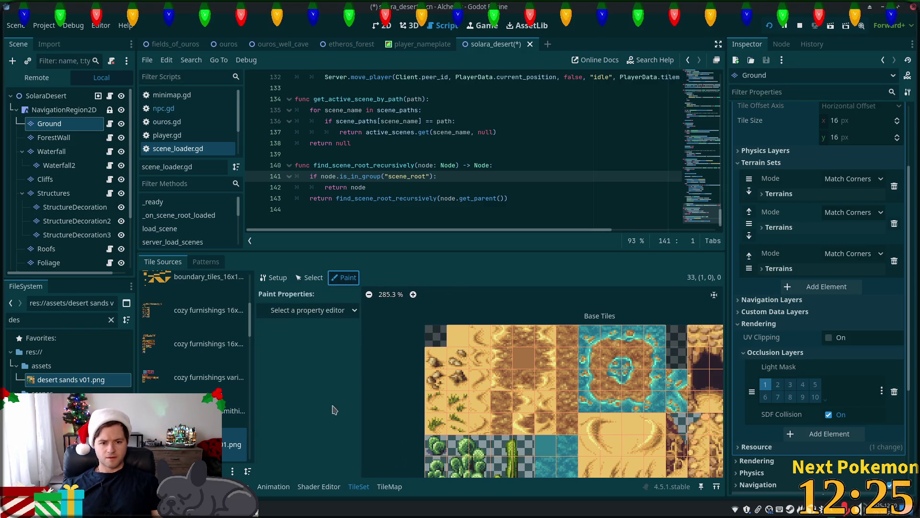
pyautogui.click(307, 310)
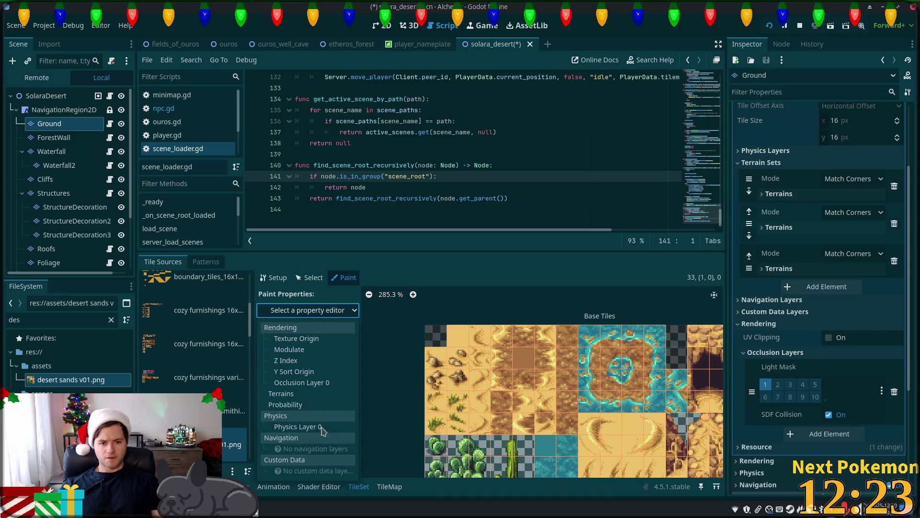
pyautogui.click(287, 394)
pyautogui.click(338, 344)
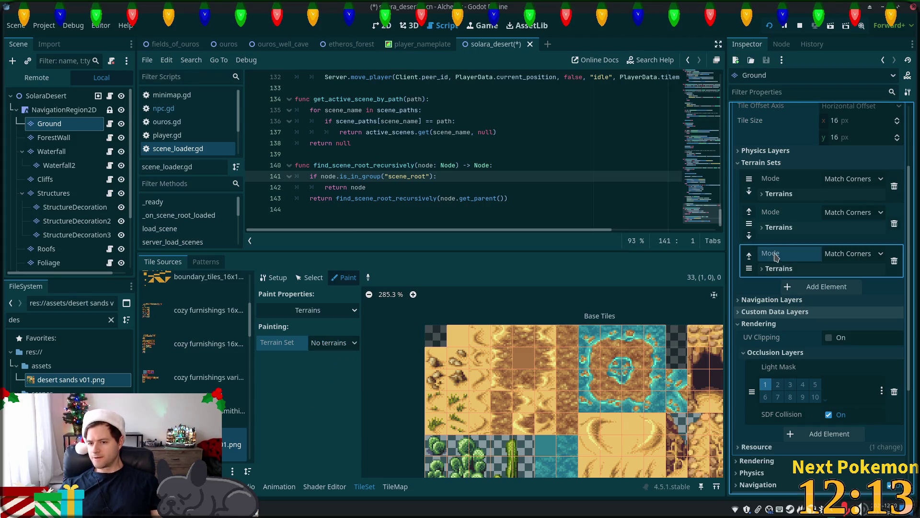
pyautogui.click(778, 270)
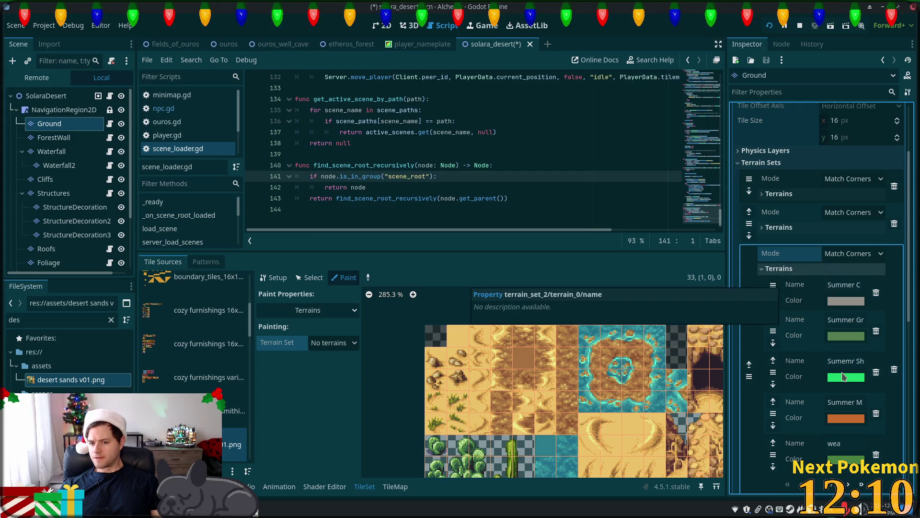
pyautogui.scroll(-5, 820, 273)
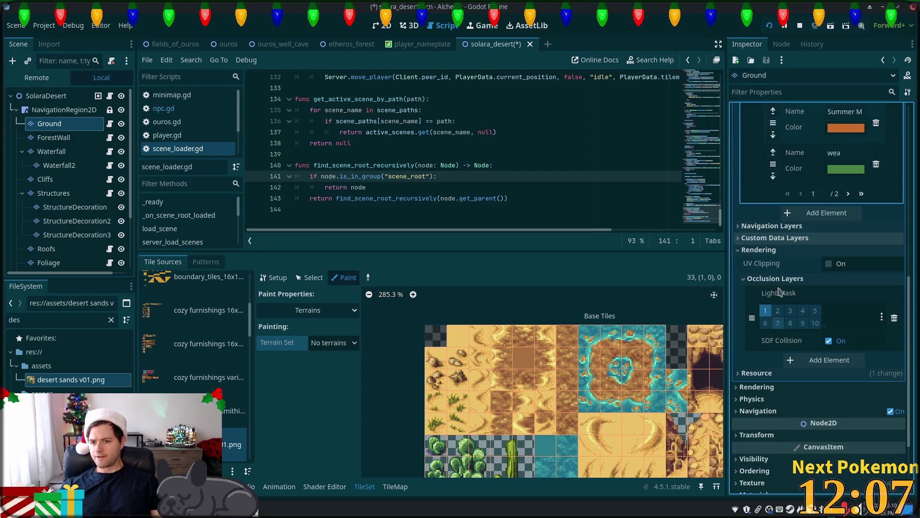
pyautogui.scroll(1, 797, 252)
pyautogui.scroll(2, 797, 253)
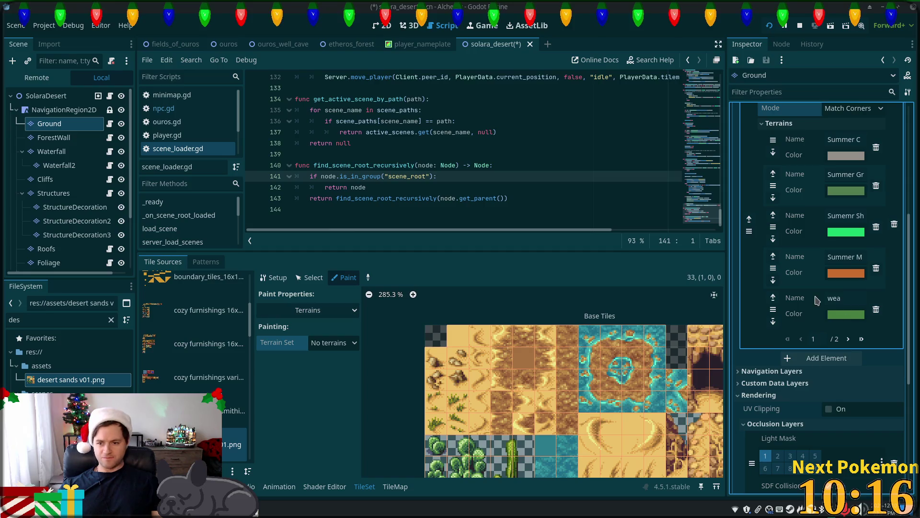
# Collapse the third terrain set's list of summer terrains in the Inspector.
pyautogui.scroll(-3, 819, 288)
pyautogui.scroll(1, 821, 265)
pyautogui.click(820, 262)
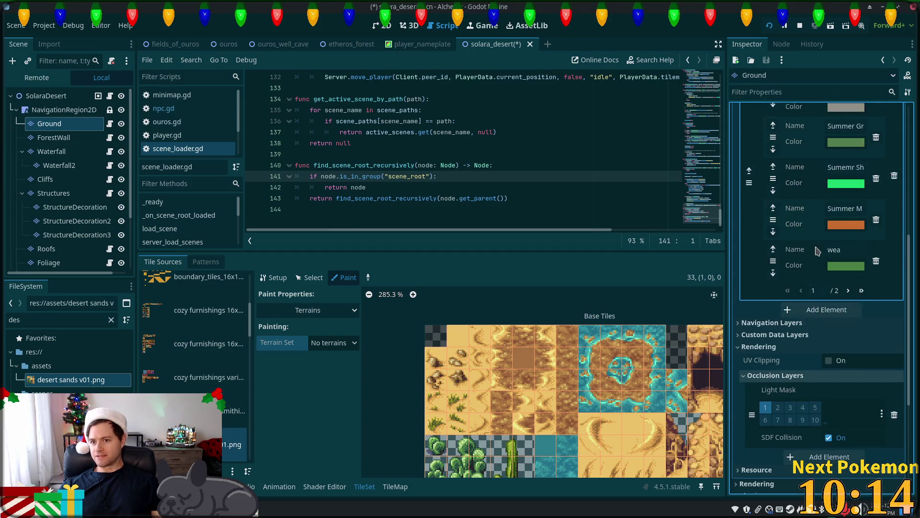
pyautogui.click(777, 172)
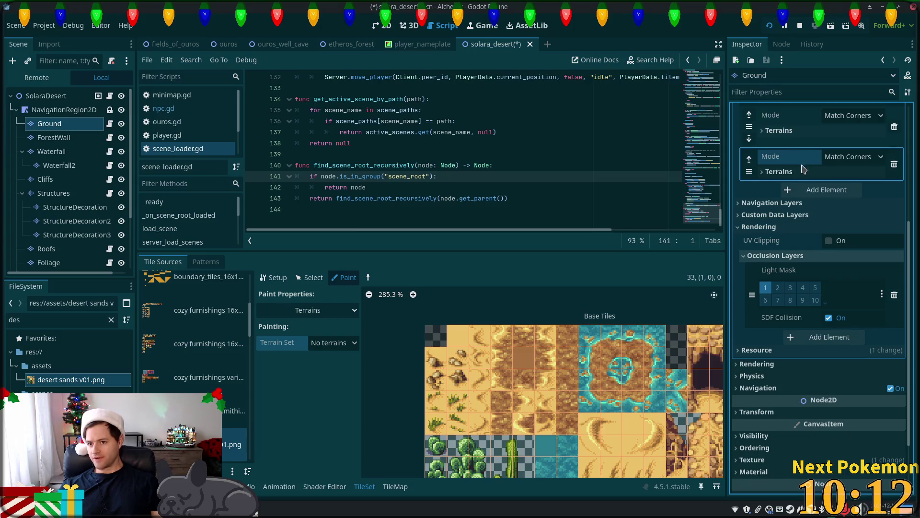
pyautogui.scroll(2, 814, 161)
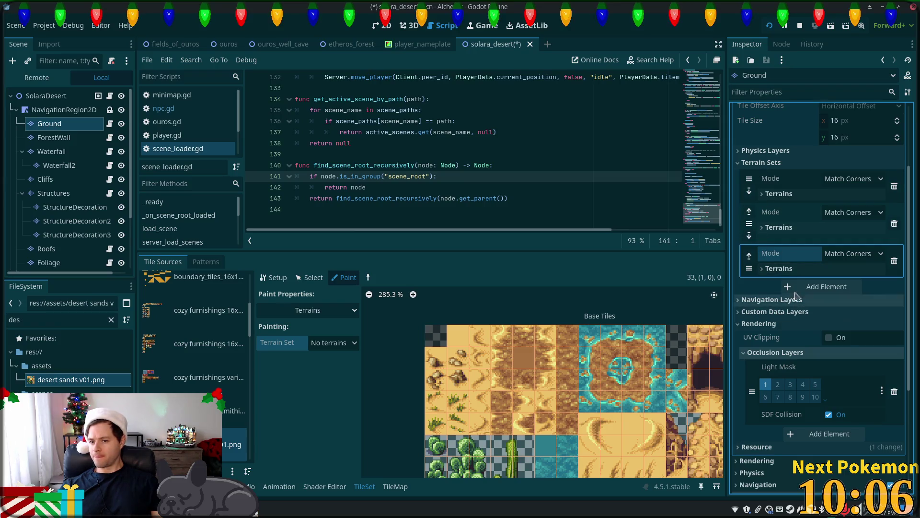
# Create a fourth terrain set with one terrain named Sand, keeping its brown colour.
pyautogui.click(812, 286)
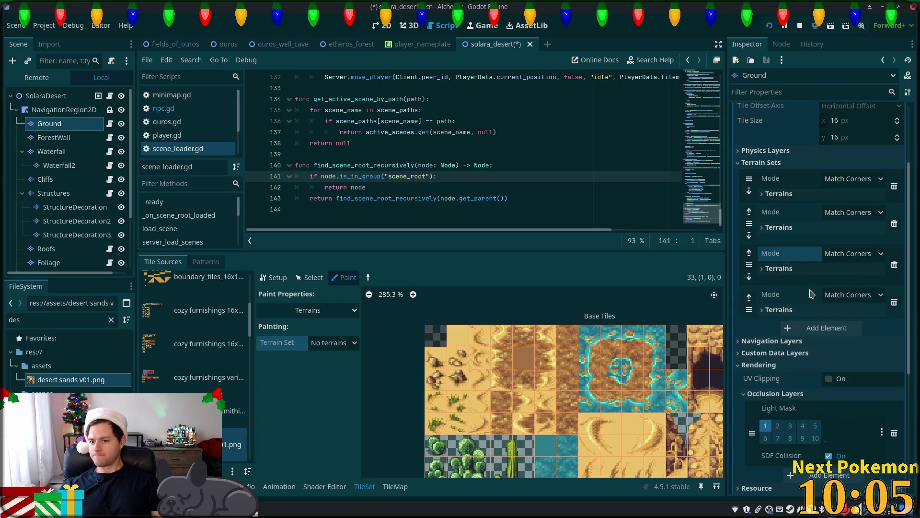
pyautogui.click(826, 309)
pyautogui.click(828, 325)
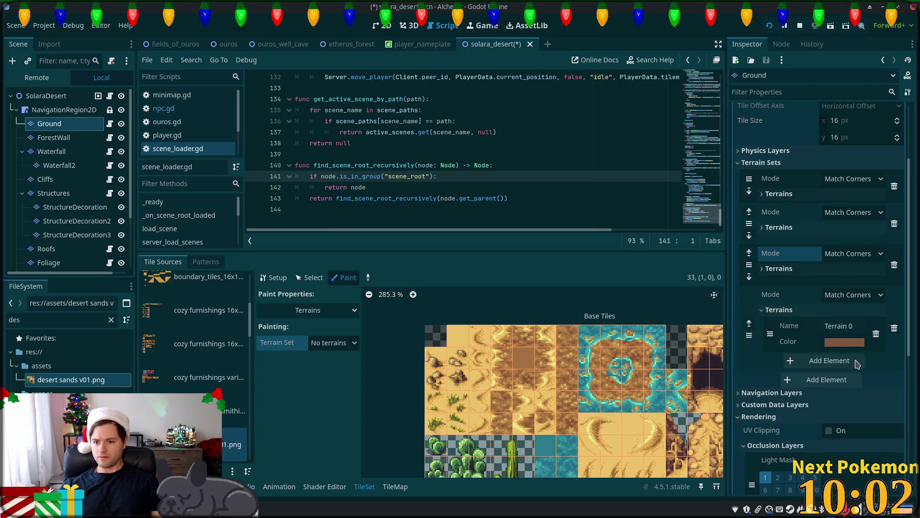
pyautogui.click(845, 327)
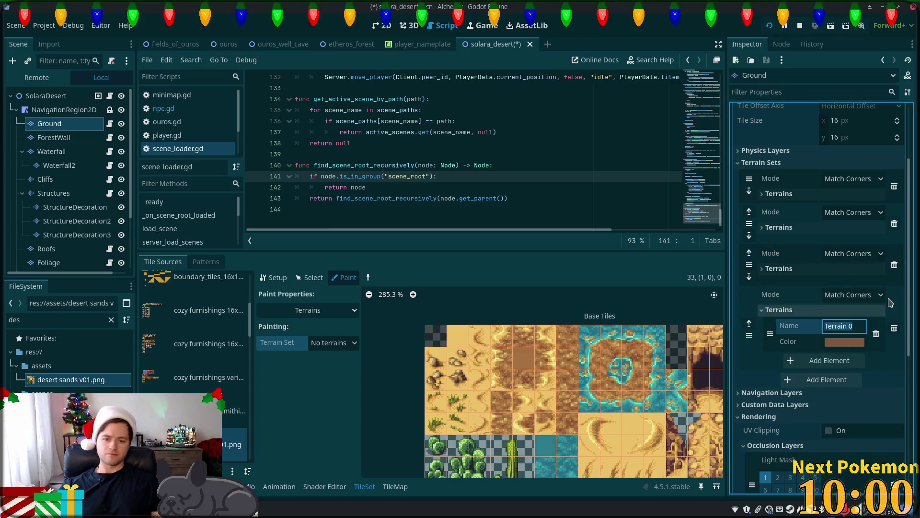
pyautogui.write('Sand')
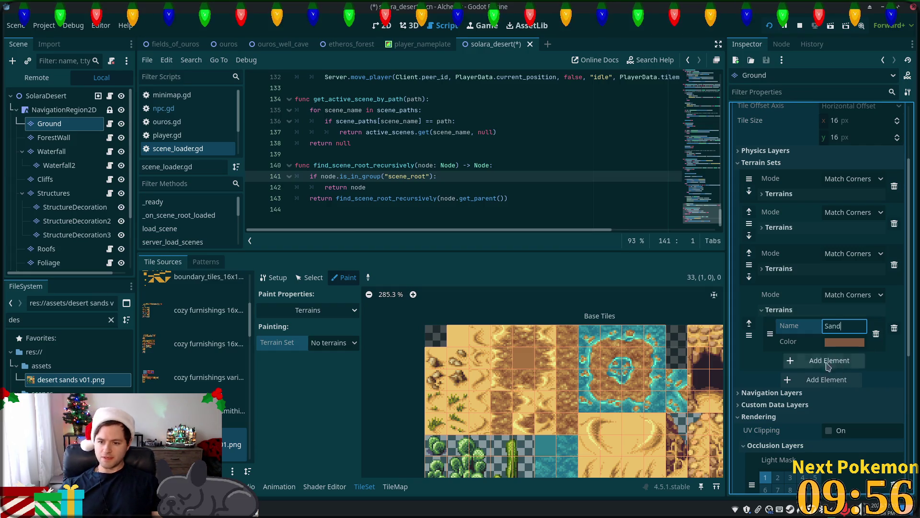
pyautogui.click(864, 344)
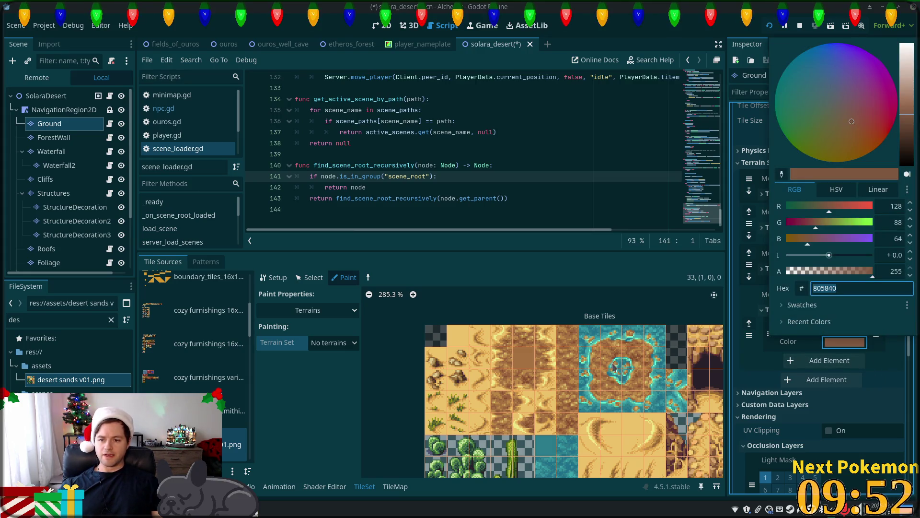
pyautogui.click(490, 329)
pyautogui.click(310, 278)
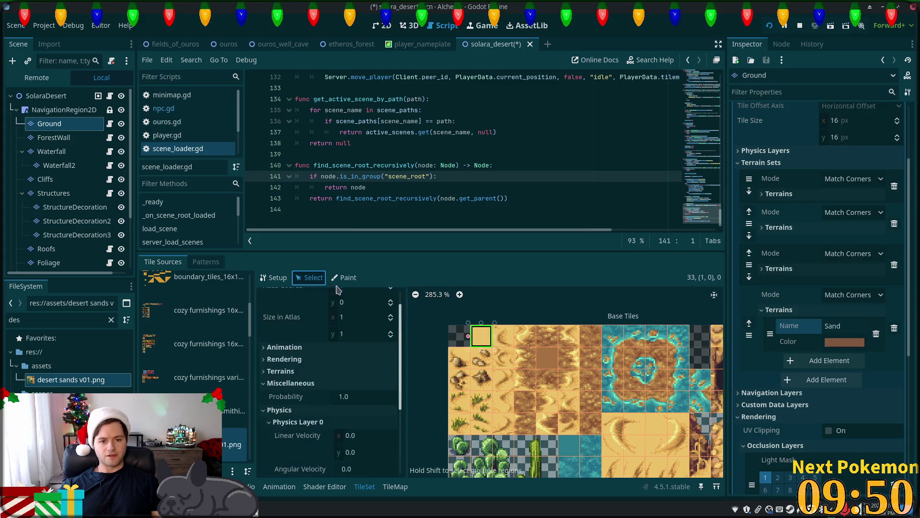
# Set the TileSet painter to Terrains, with the new terrain set and Sand terrain.
pyautogui.click(340, 280)
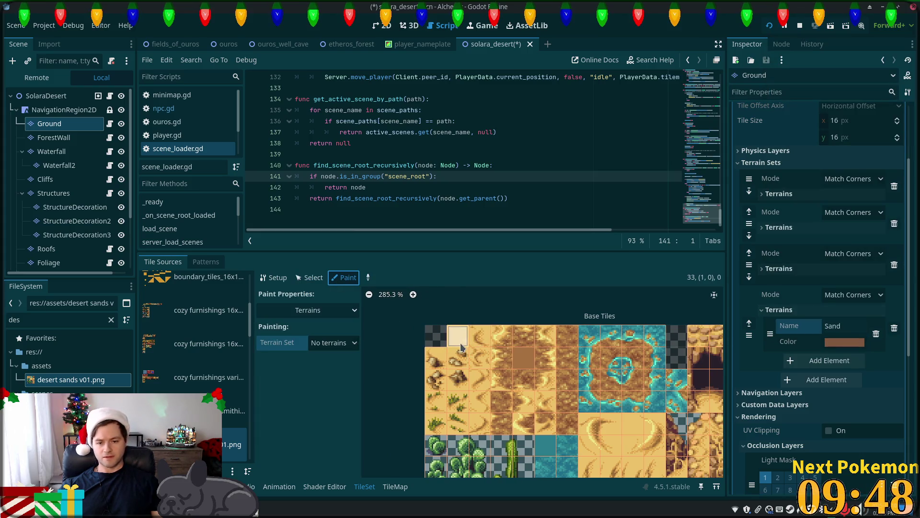
pyautogui.scroll(3, 435, 358)
pyautogui.click(348, 344)
pyautogui.click(345, 412)
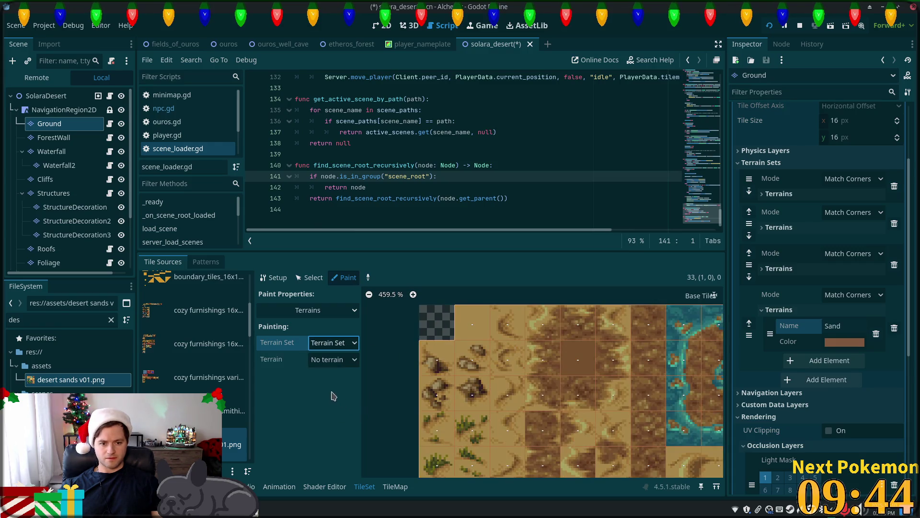
pyautogui.click(333, 359)
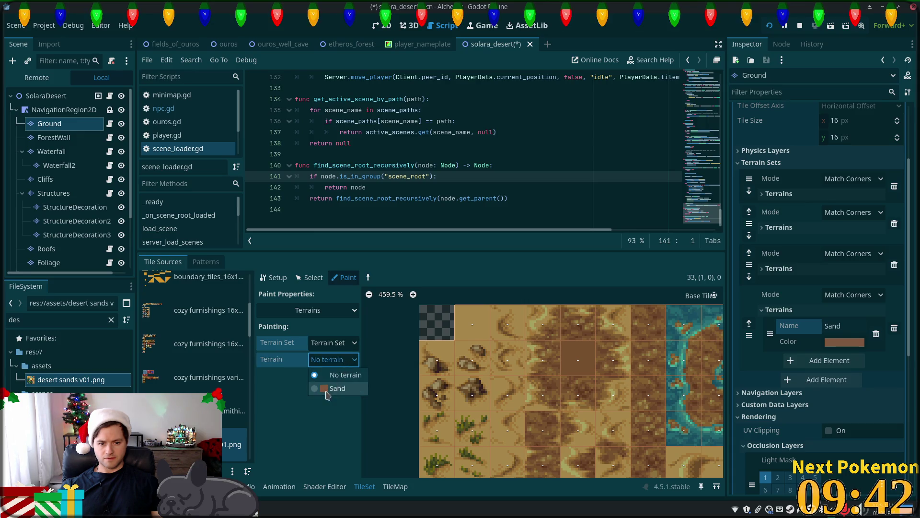
pyautogui.click(327, 395)
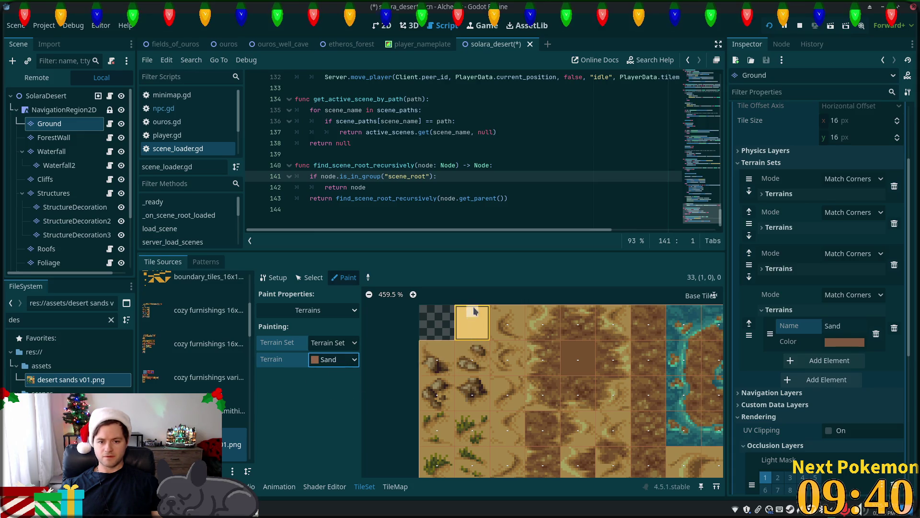
# Paint Sand terrain bits onto the top, second-row and third-row desert sand tiles.
pyautogui.moveTo(474, 311); pyautogui.dragTo(461, 332)
pyautogui.click(477, 330)
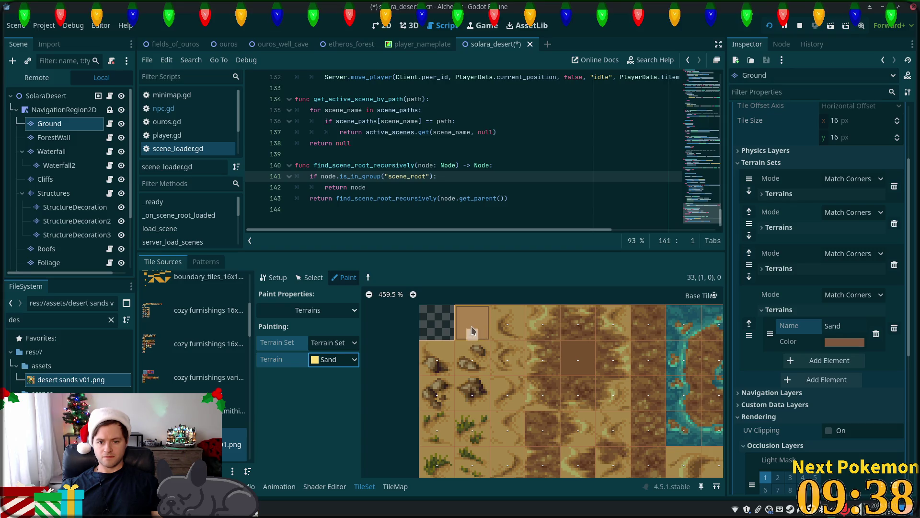
pyautogui.moveTo(443, 350)
pyautogui.mouseDown()
pyautogui.moveTo(437, 357)
pyautogui.moveTo(432, 347)
pyautogui.moveTo(448, 371)
pyautogui.moveTo(485, 369)
pyautogui.moveTo(468, 366)
pyautogui.mouseUp()
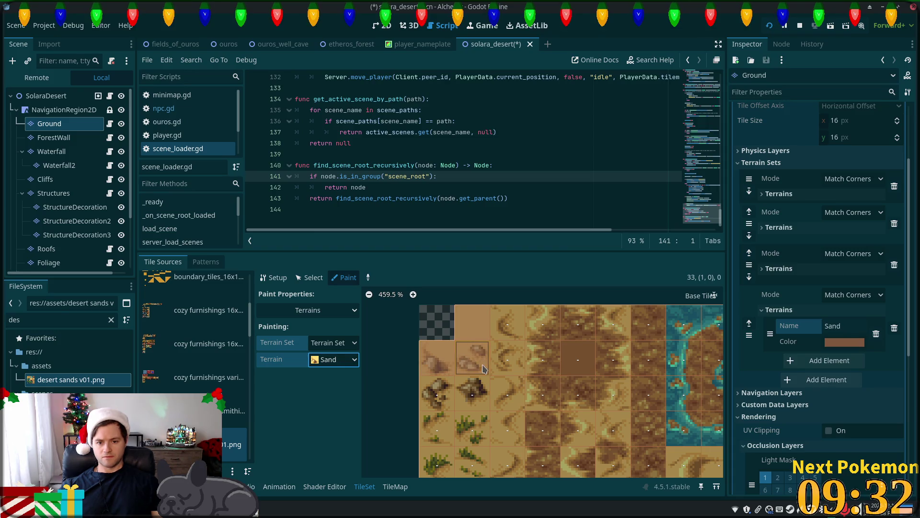
pyautogui.click(441, 383)
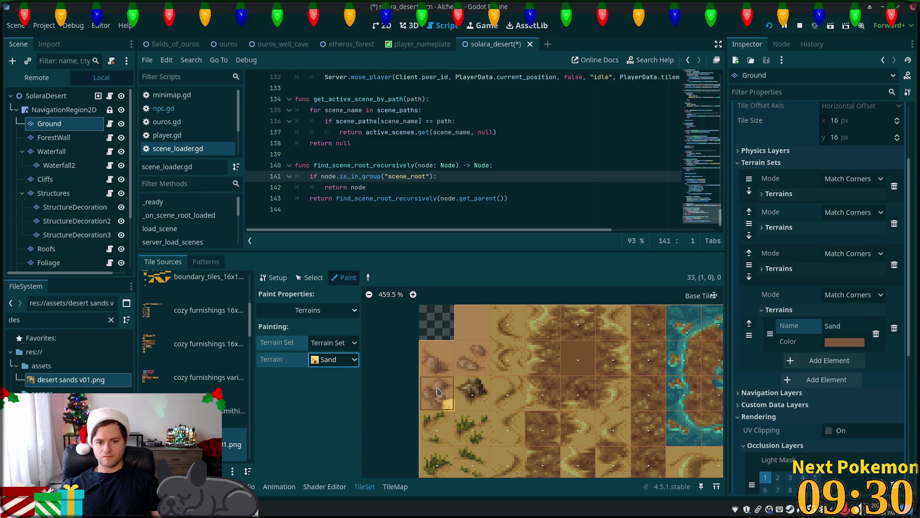
pyautogui.click(471, 403)
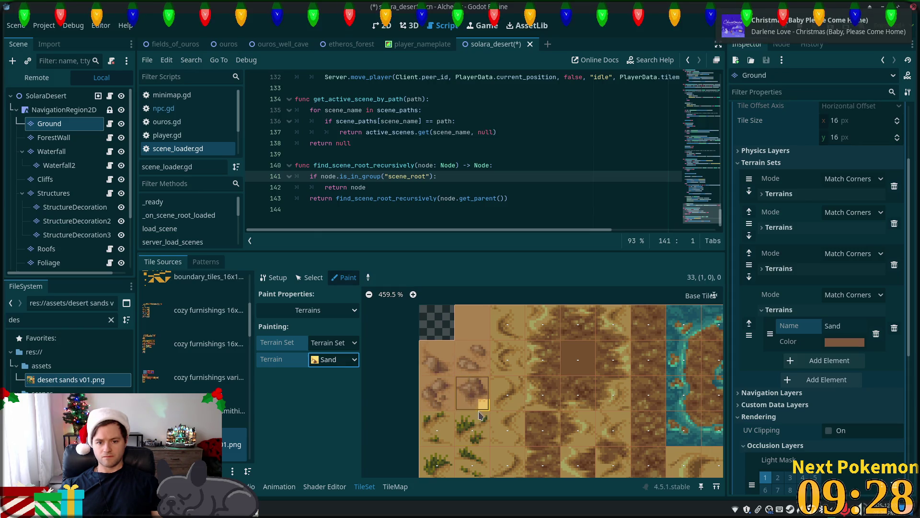
pyautogui.scroll(-1, 477, 374)
pyautogui.scroll(-1, 476, 364)
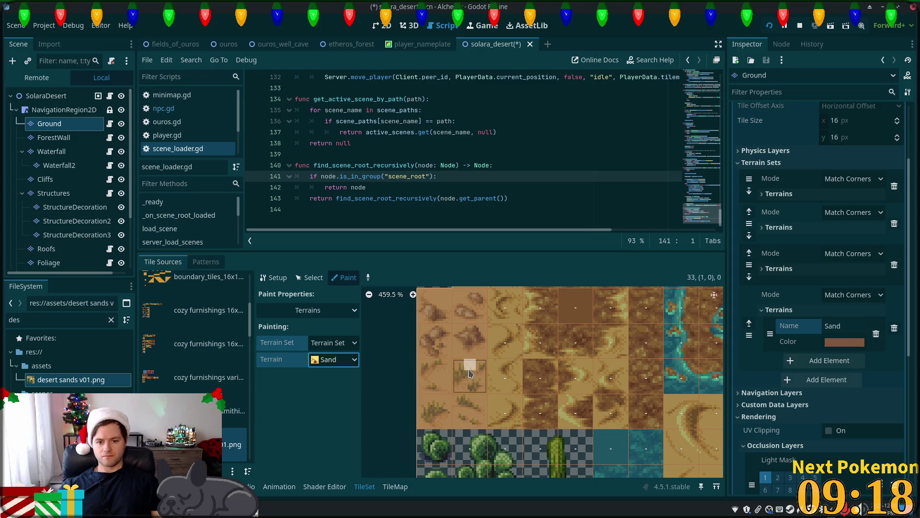
pyautogui.scroll(3, 429, 436)
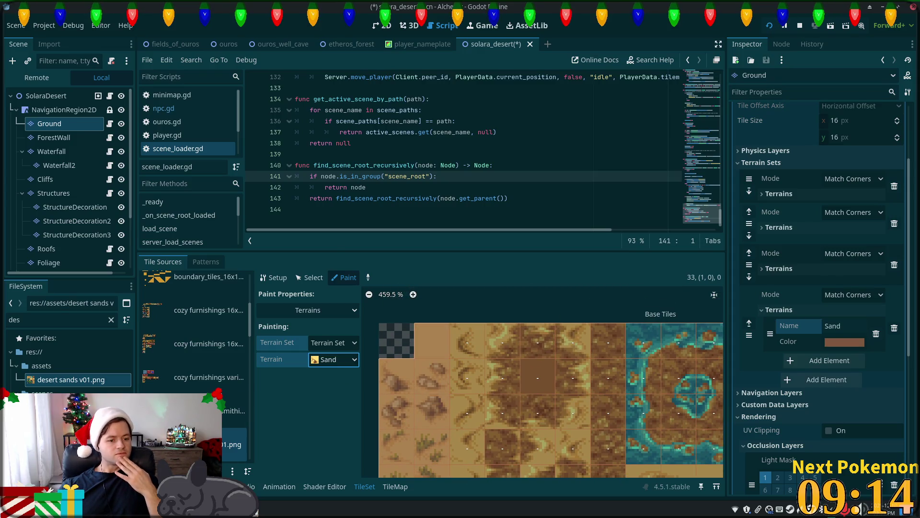
# Preview the desert sands prefabs v01.png image in the desert sheets folder, then close it.
pyautogui.hotkey('alt', 'Tab')
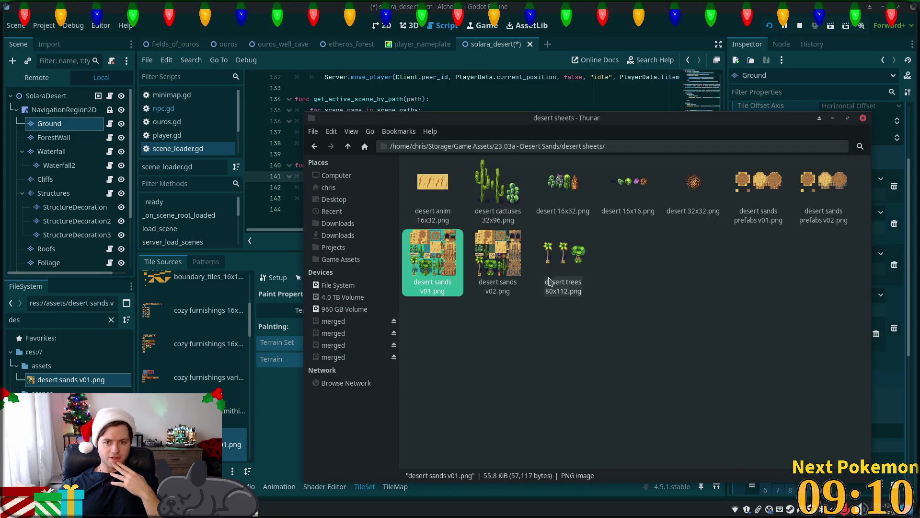
pyautogui.doubleClick(758, 184)
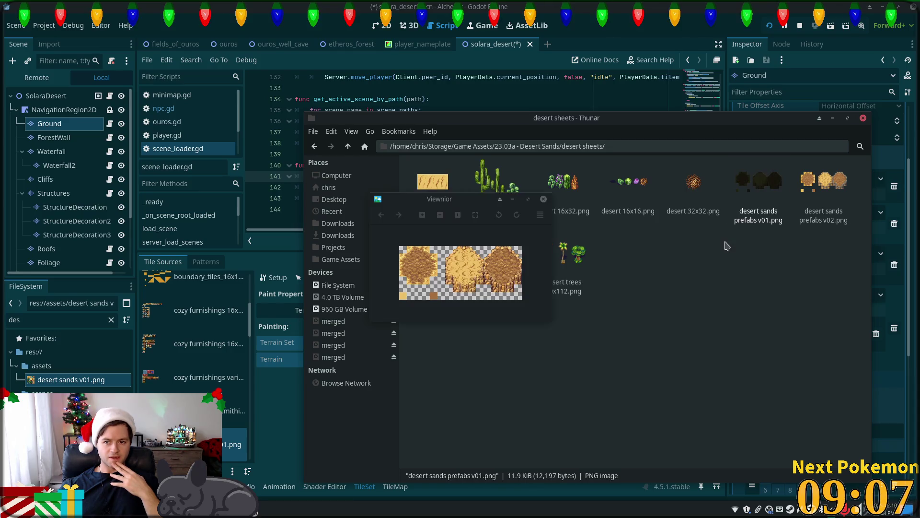
pyautogui.click(543, 198)
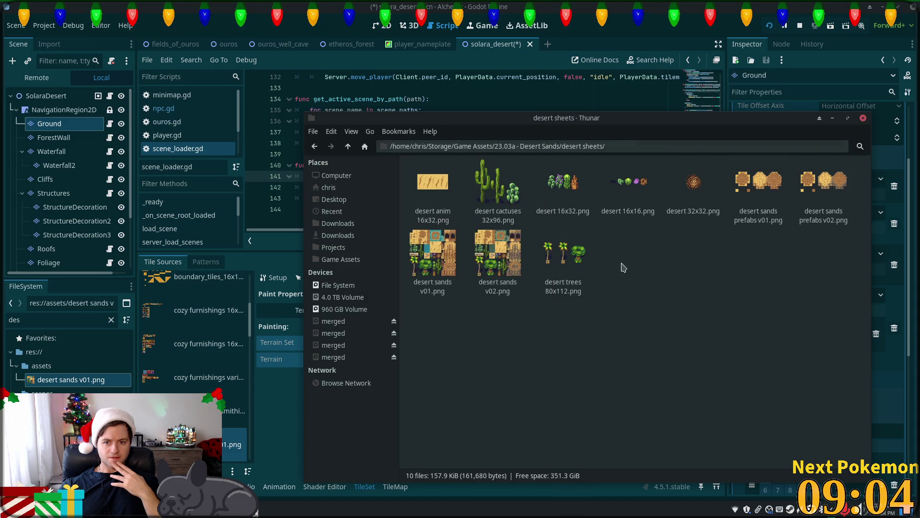
# Browse into the Desert Sands TSX files folder and return to the pack folder.
pyautogui.click(348, 146)
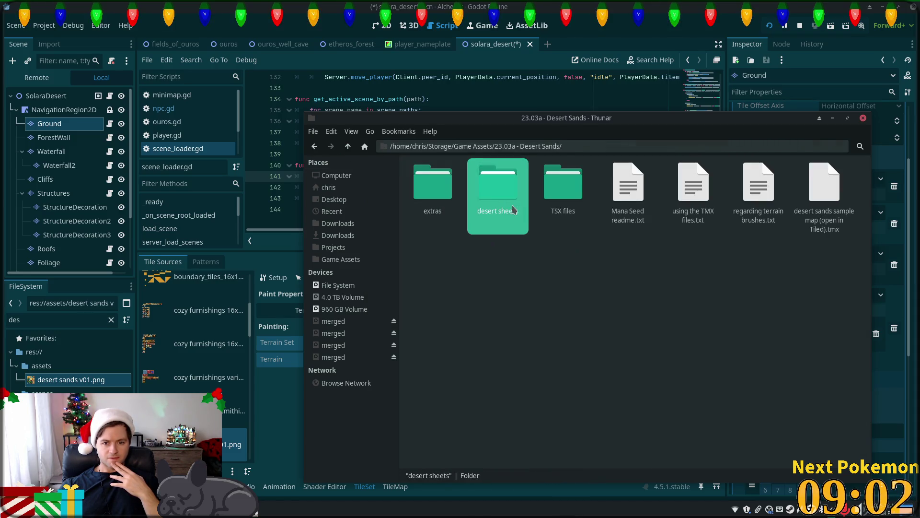
pyautogui.doubleClick(569, 184)
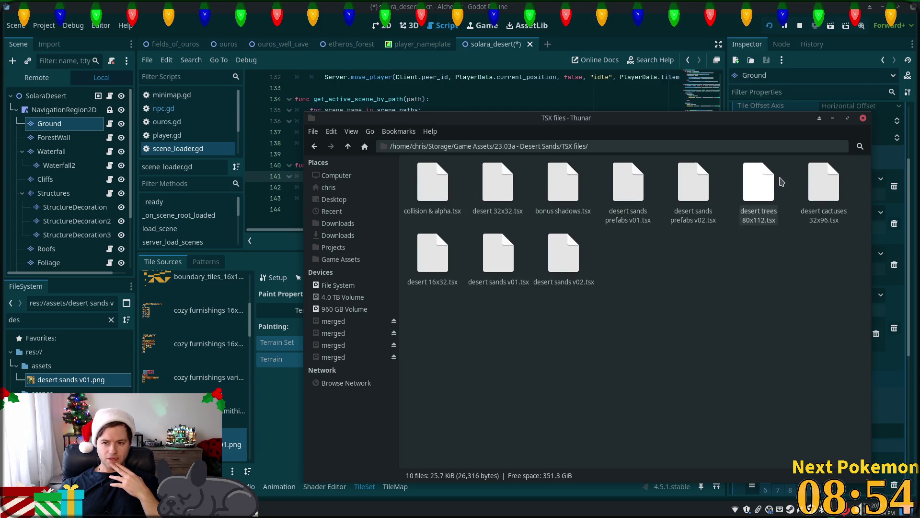
pyautogui.click(348, 146)
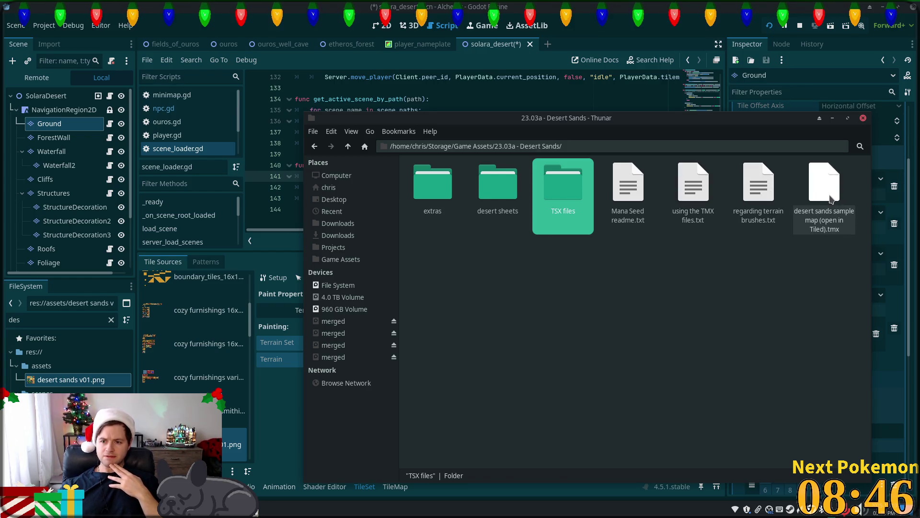
# Open the 'using the TMX files.txt' note from the Desert Sands folder.
pyautogui.click(820, 193)
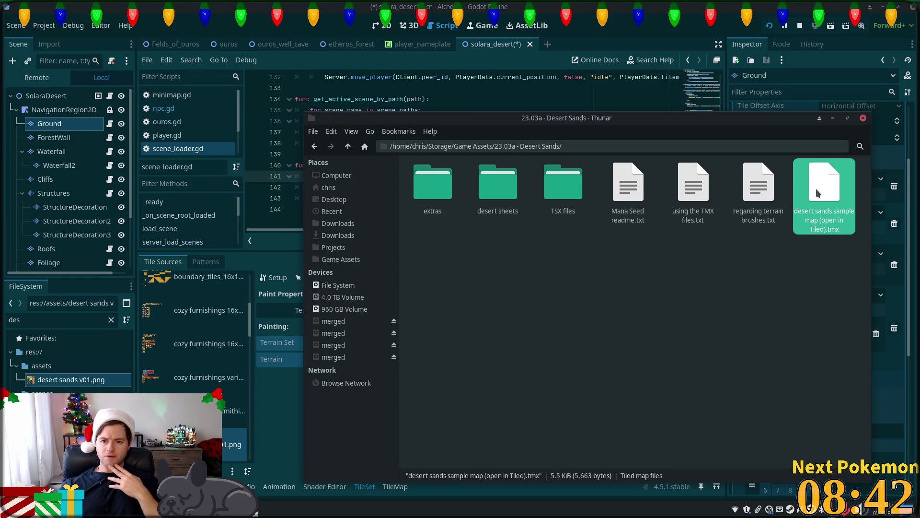
pyautogui.click(693, 199)
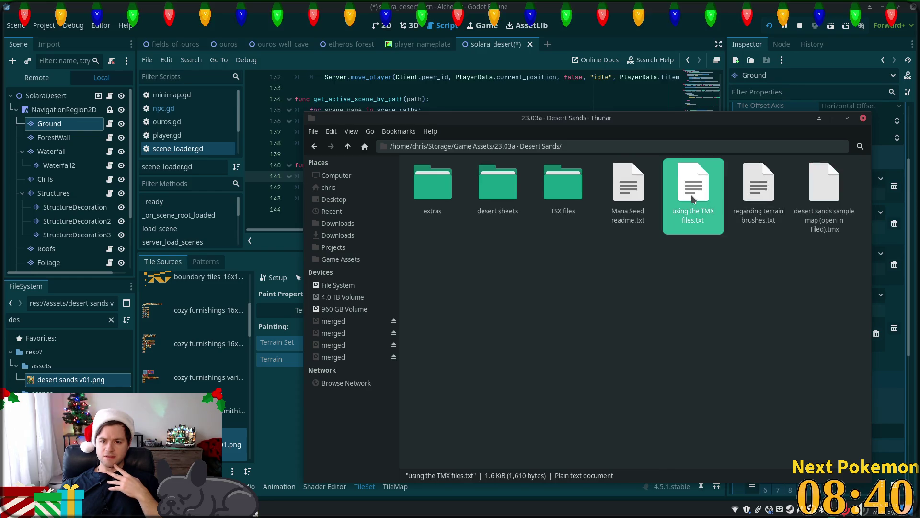
pyautogui.doubleClick(692, 199)
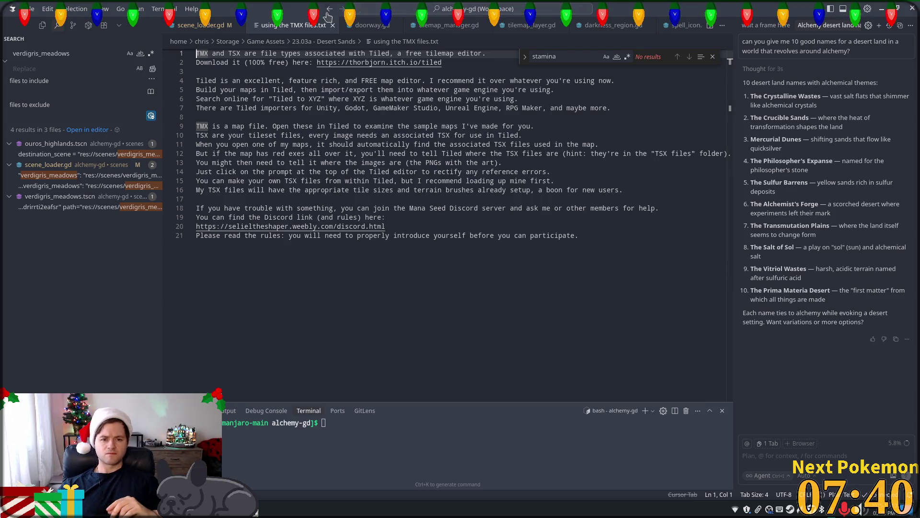
pyautogui.click(362, 63)
pyautogui.click(344, 63)
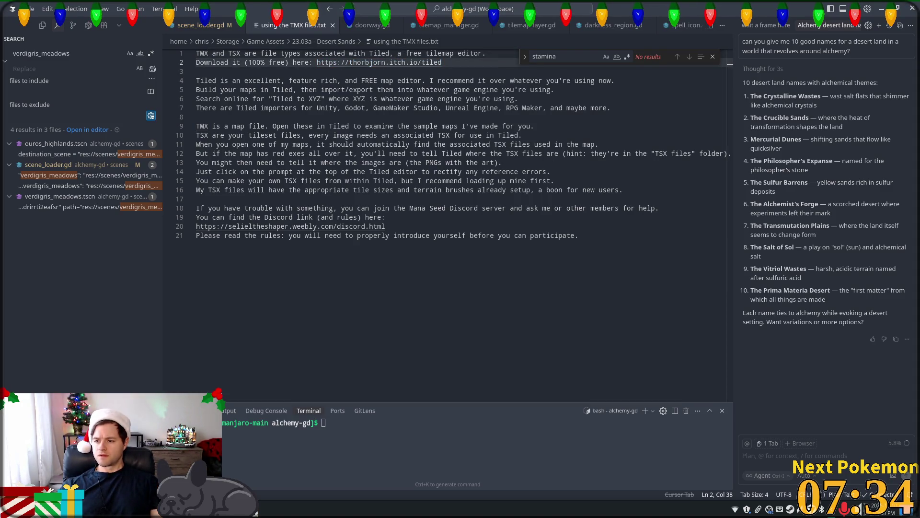
pyautogui.click(406, 81)
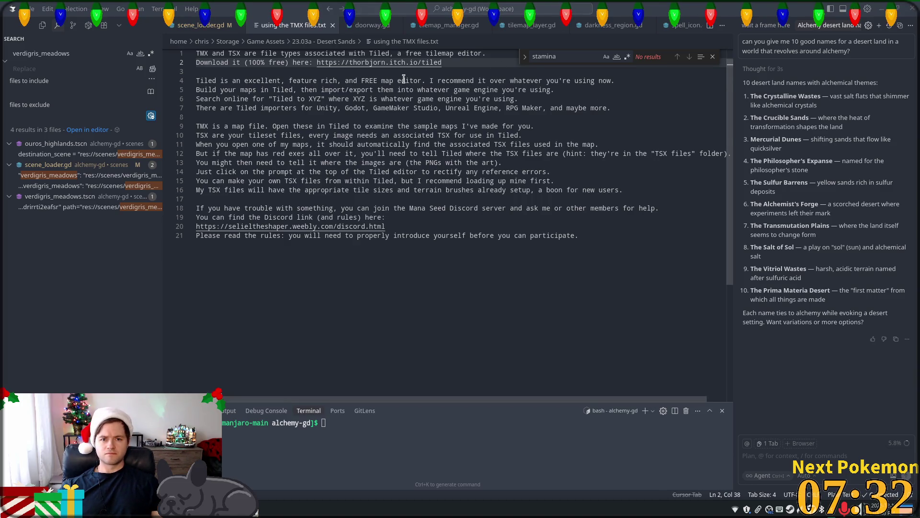
pyautogui.doubleClick(383, 63)
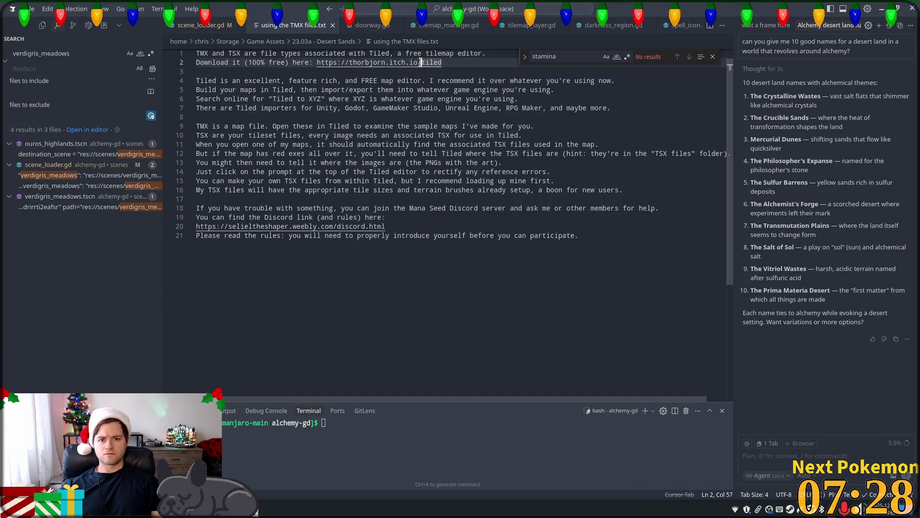
pyautogui.tripleClick(402, 62)
pyautogui.moveTo(442, 63); pyautogui.dragTo(315, 65)
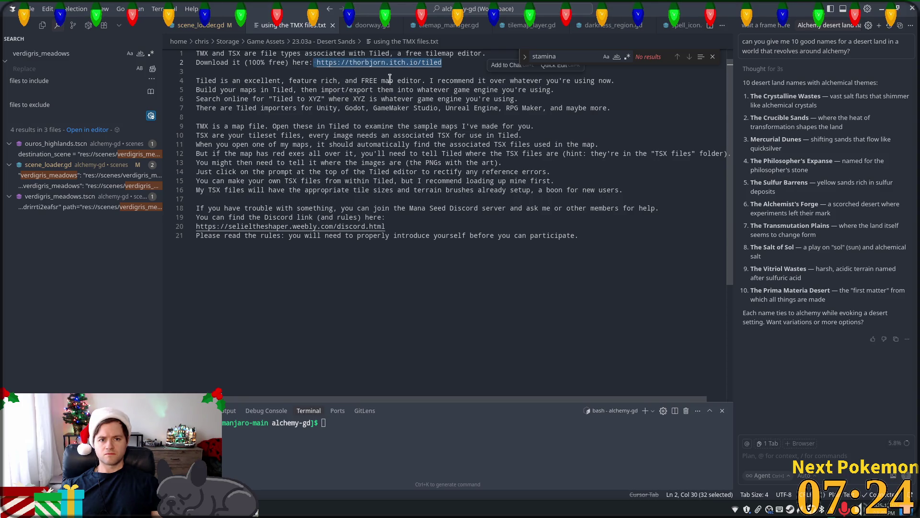
pyautogui.click(713, 57)
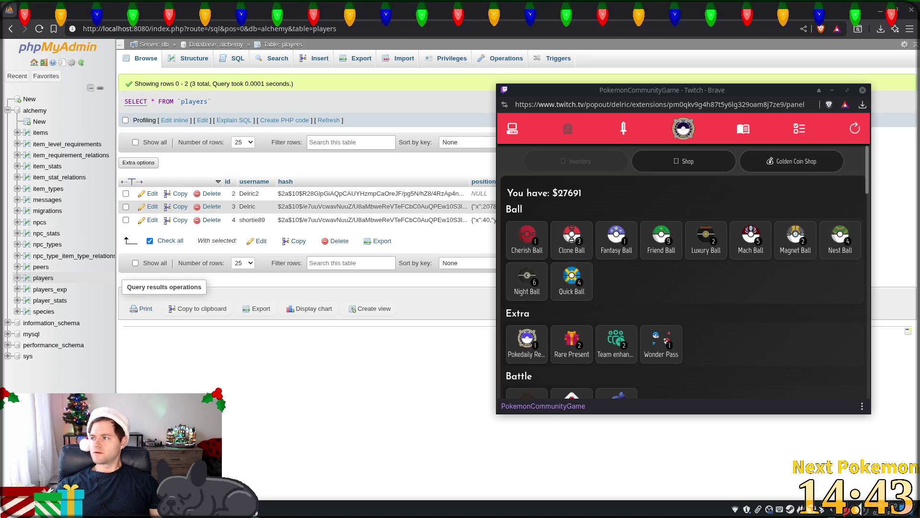
# Drag the Brave window showing thorbjorn.itch.io/tiled over the phpMyAdmin window.
pyautogui.moveTo(919, 136)
pyautogui.mouseDown()
pyautogui.moveTo(678, 135)
pyautogui.moveTo(378, 21)
pyautogui.mouseUp()
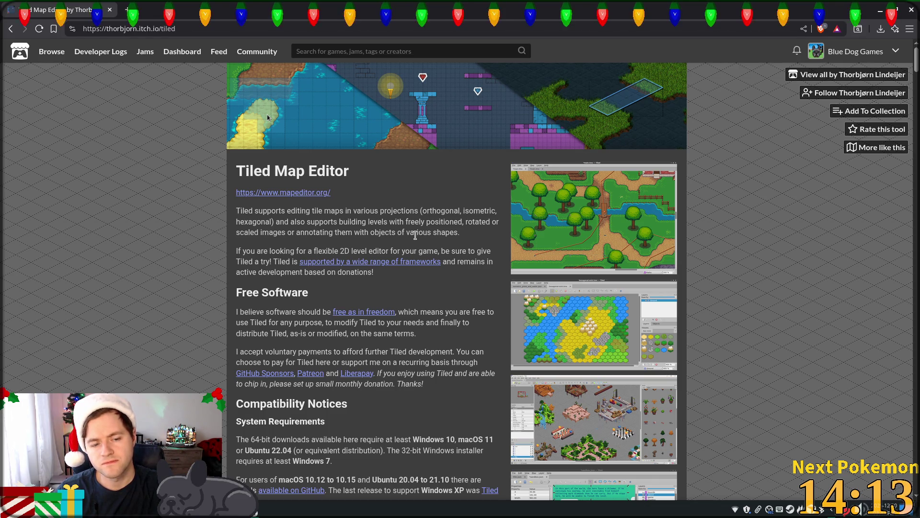
pyautogui.scroll(-2, 415, 235)
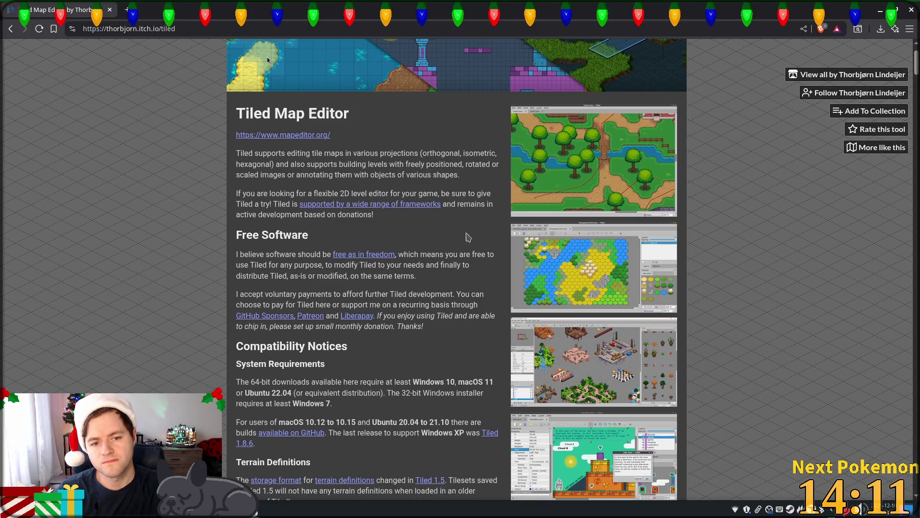
pyautogui.scroll(-2, 497, 258)
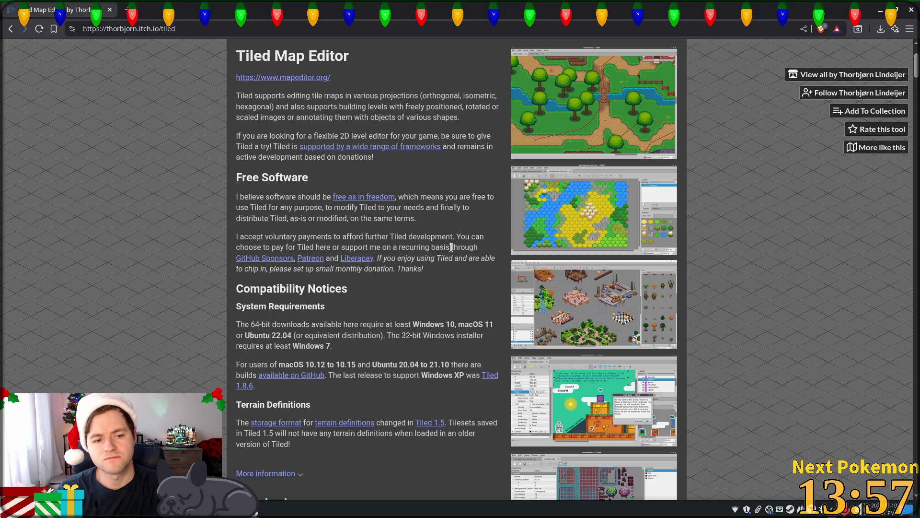
pyautogui.scroll(-3, 451, 247)
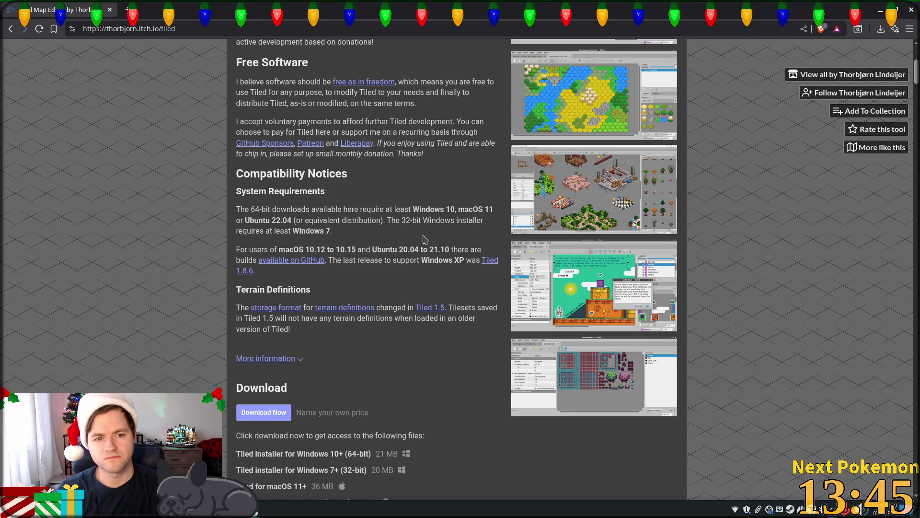
pyautogui.scroll(-2, 582, 271)
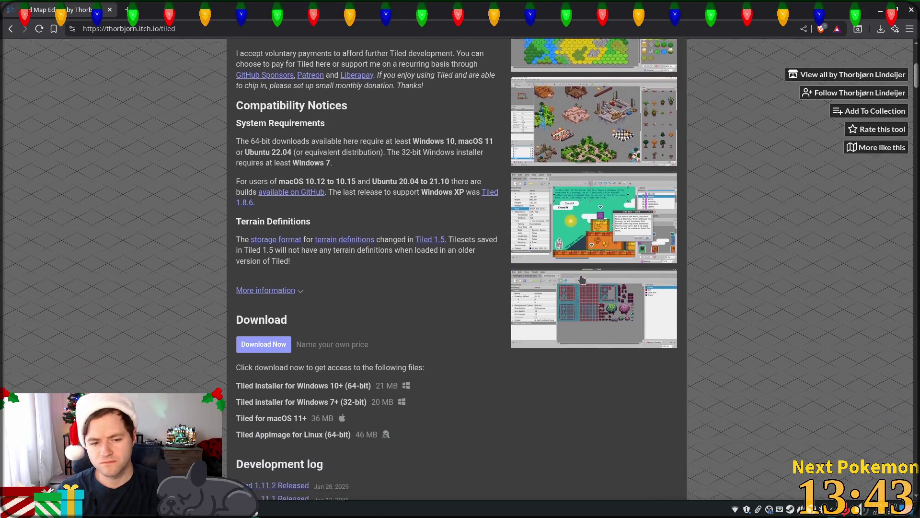
pyautogui.scroll(-2, 578, 277)
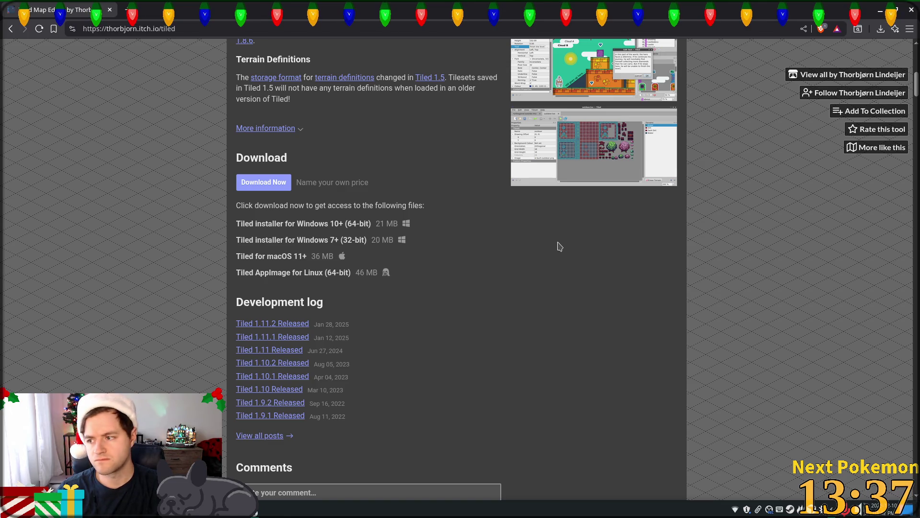
pyautogui.scroll(2, 538, 189)
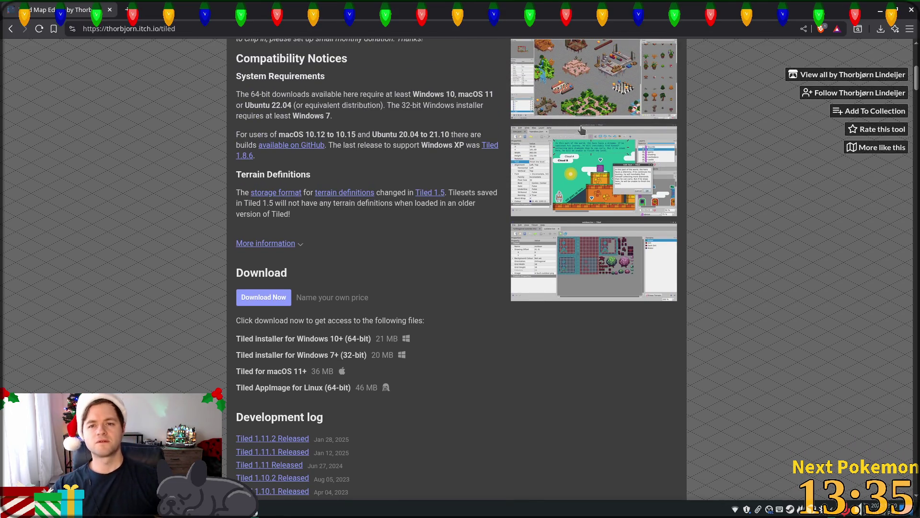
pyautogui.scroll(4, 576, 131)
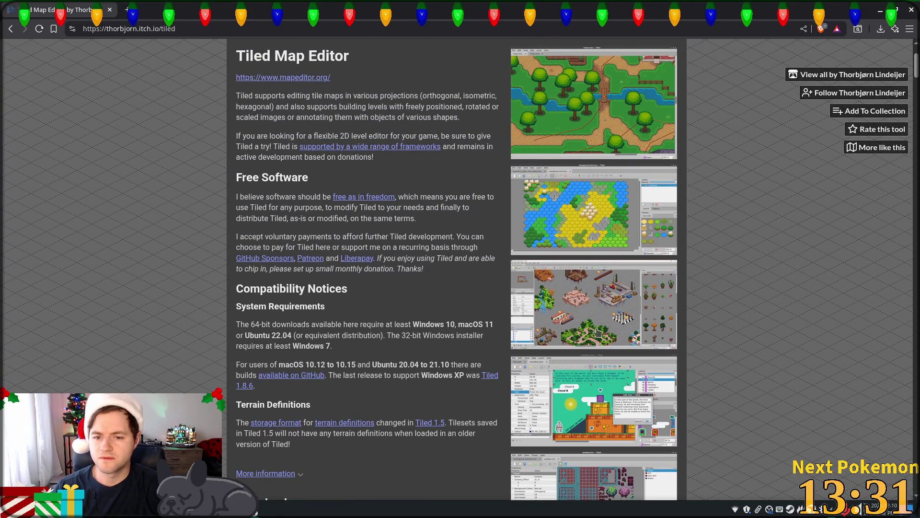
pyautogui.click(571, 116)
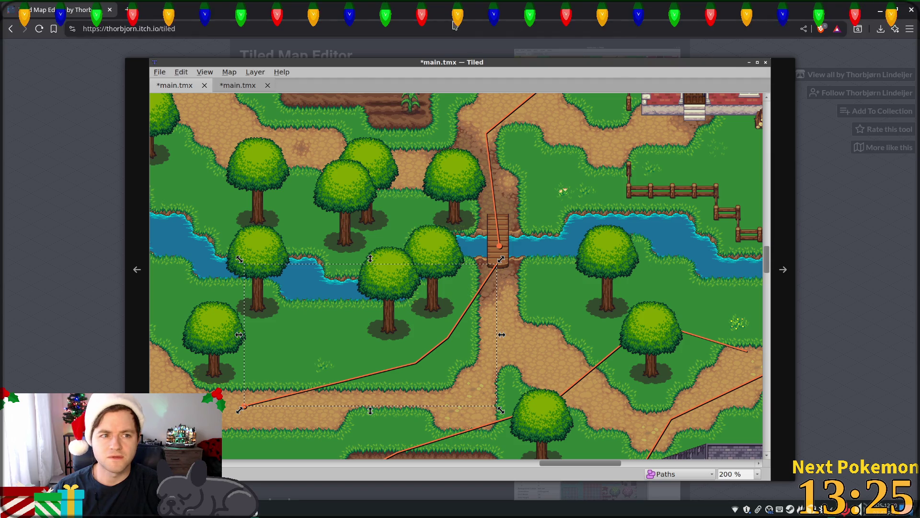
pyautogui.click(781, 79)
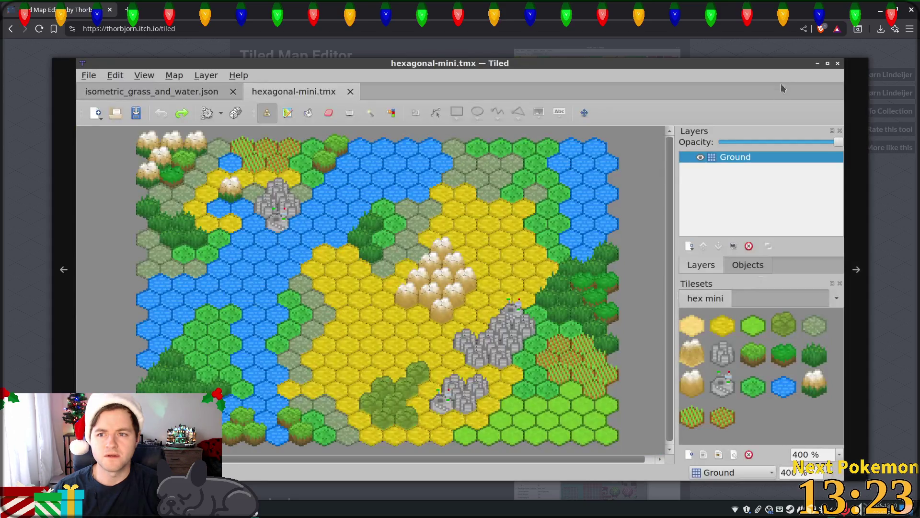
pyautogui.click(830, 46)
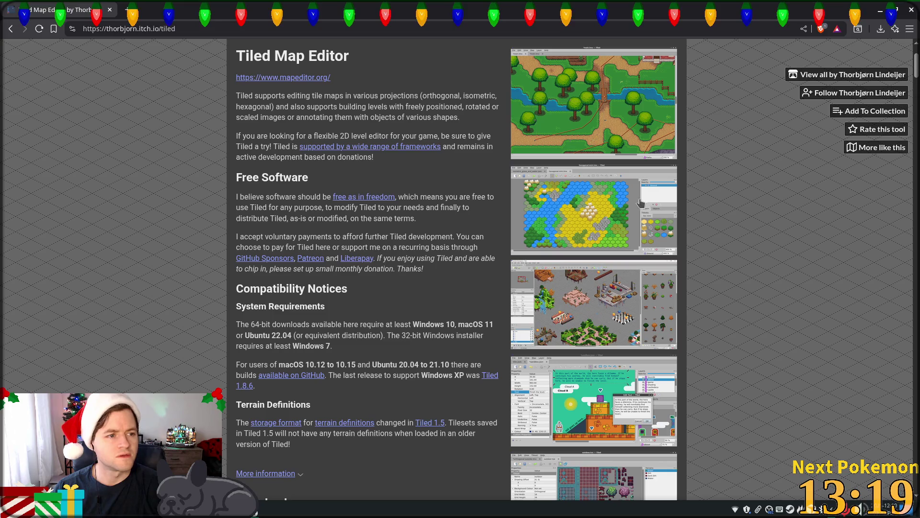
pyautogui.scroll(-3, 640, 199)
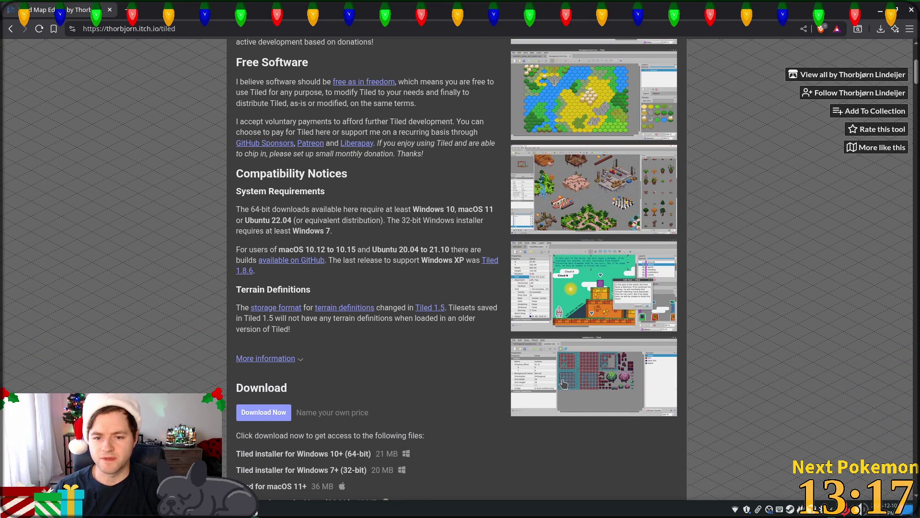
pyautogui.click(564, 381)
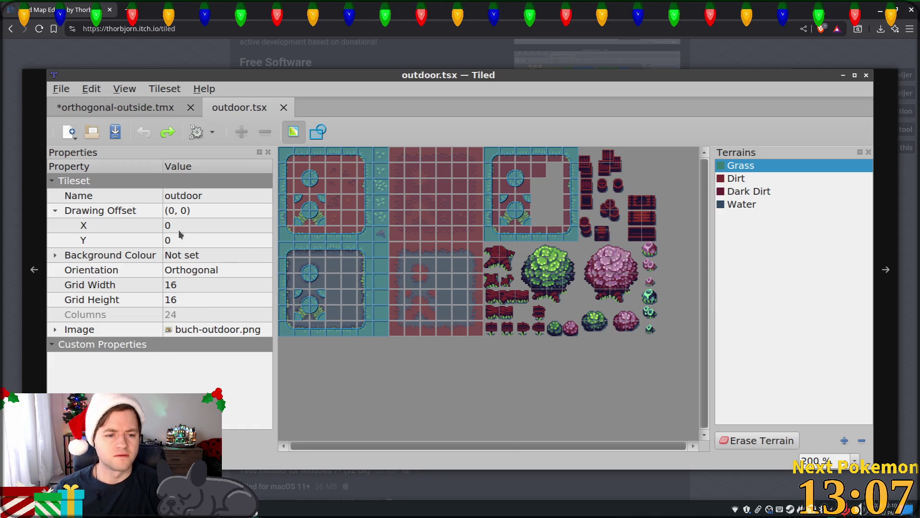
pyautogui.click(869, 75)
pyautogui.click(644, 263)
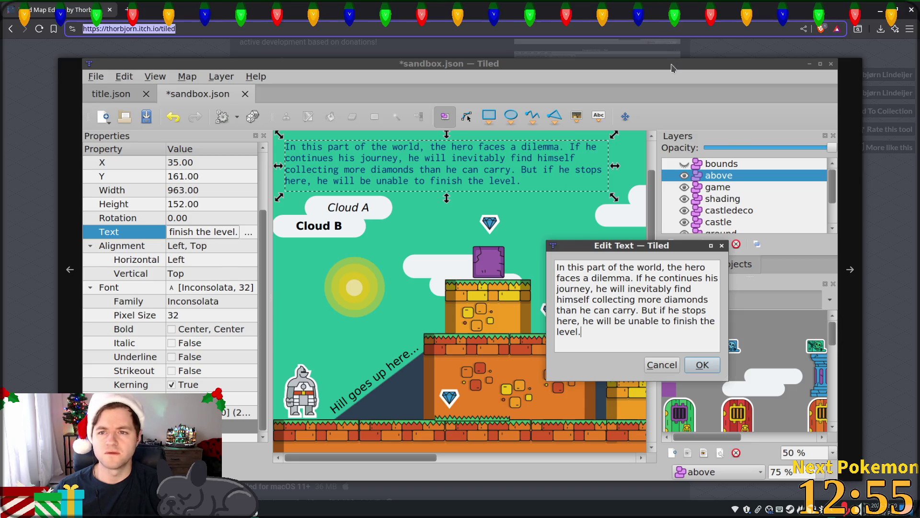
pyautogui.press('Right')
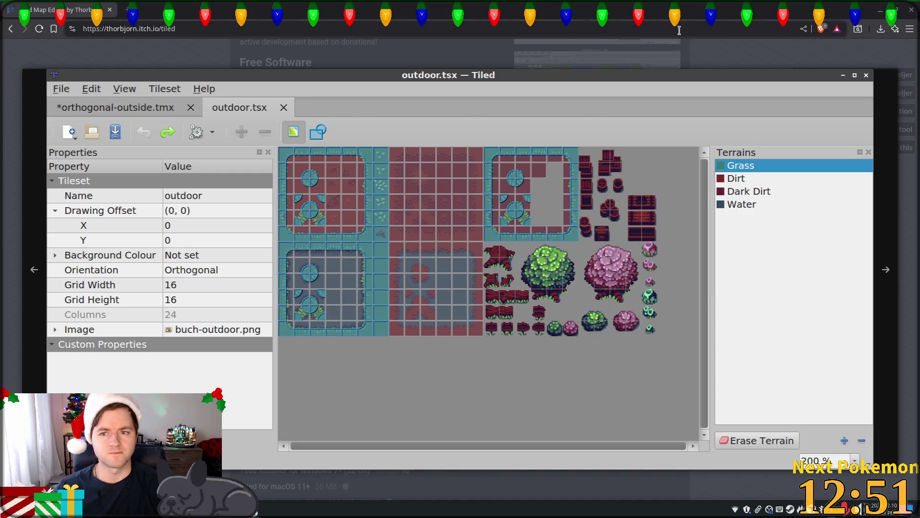
pyautogui.press('Escape')
pyautogui.scroll(-10, 605, 139)
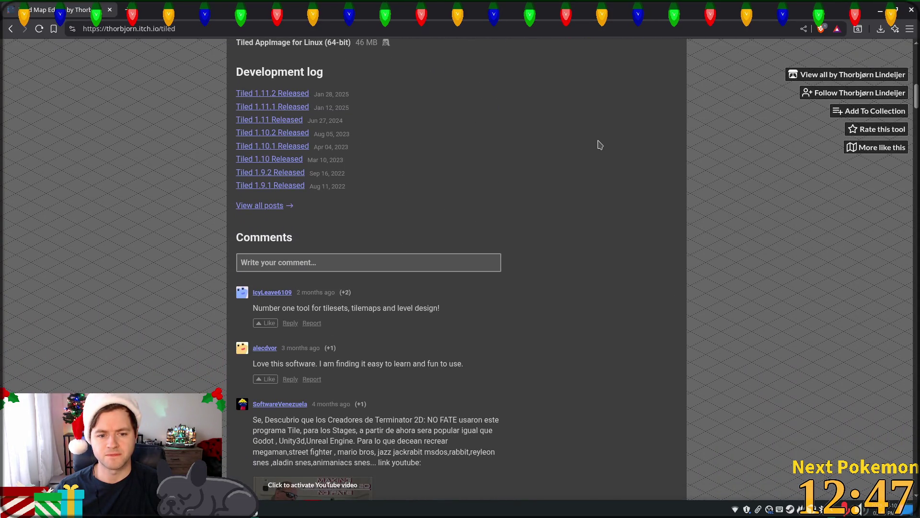
pyautogui.scroll(-1, 599, 144)
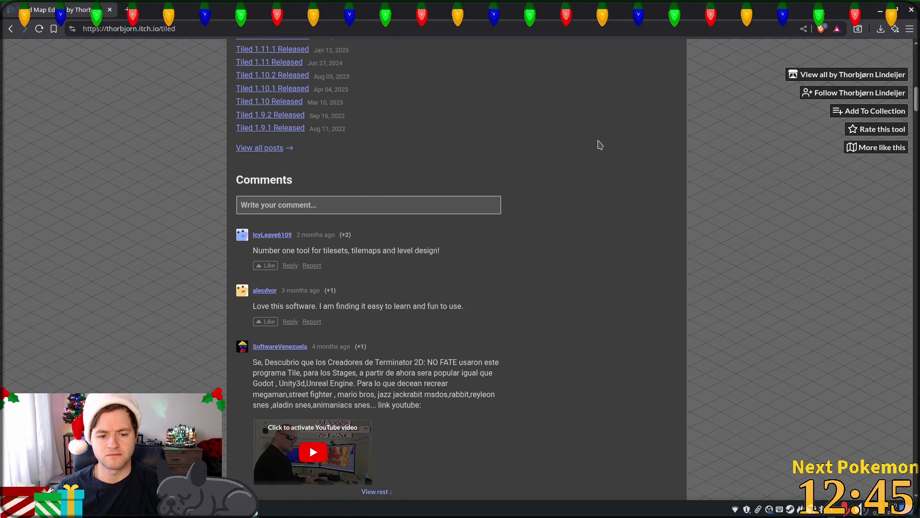
pyautogui.scroll(-2, 600, 145)
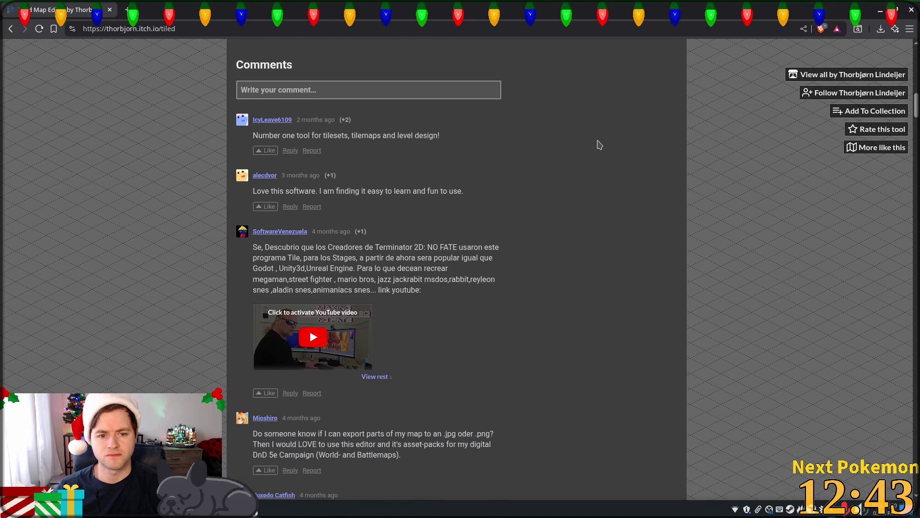
pyautogui.scroll(-3, 599, 144)
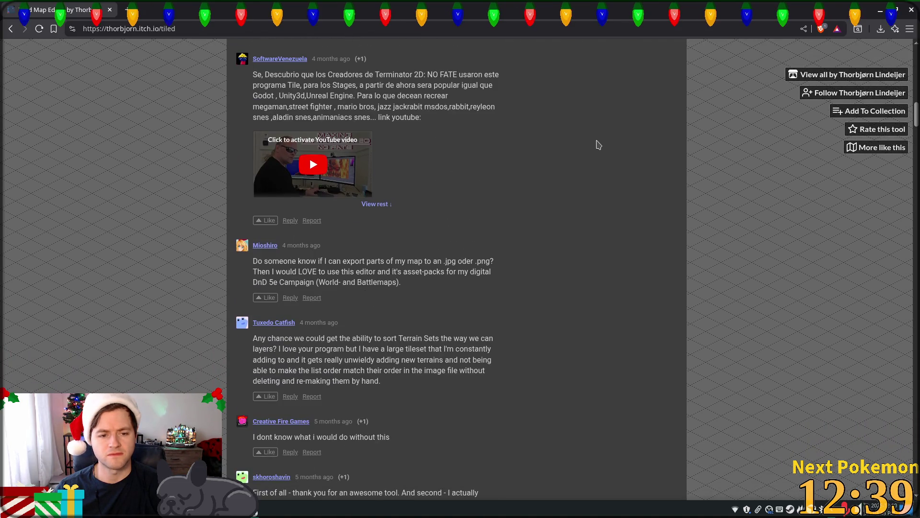
pyautogui.scroll(-4, 599, 145)
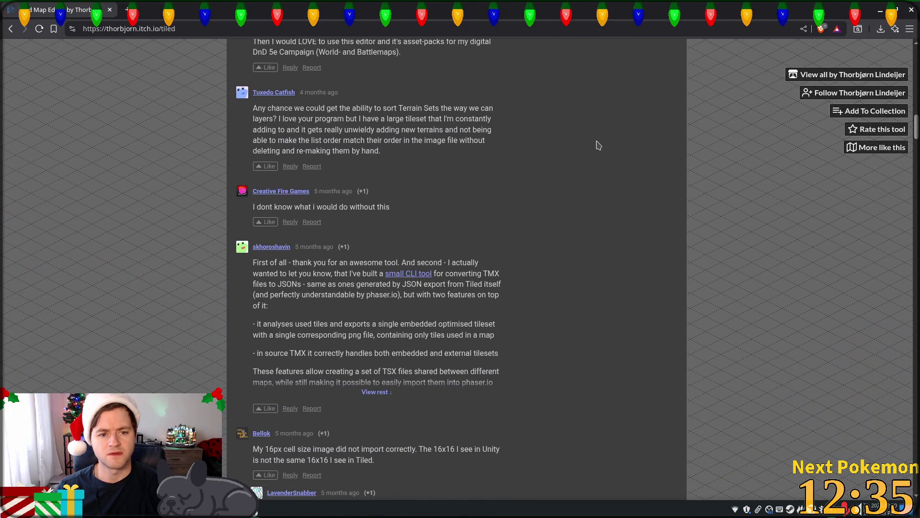
pyautogui.scroll(-4, 599, 145)
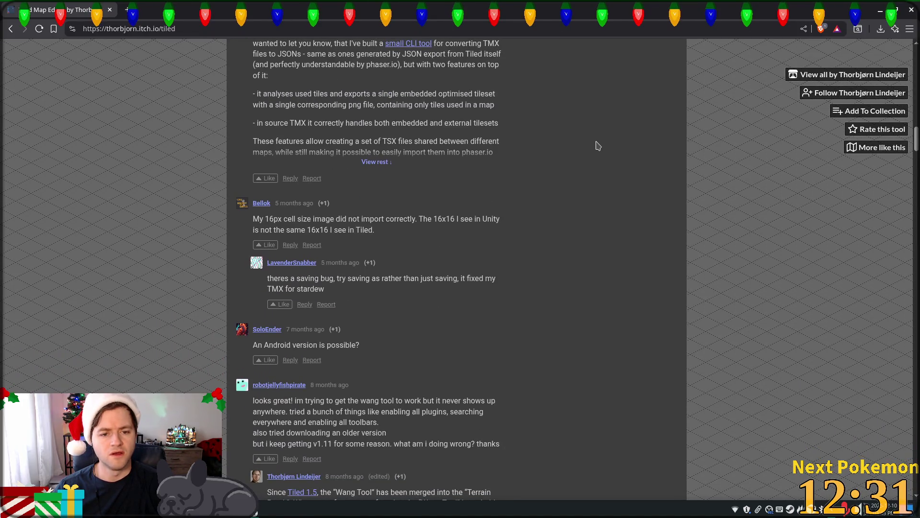
pyautogui.scroll(-4, 599, 146)
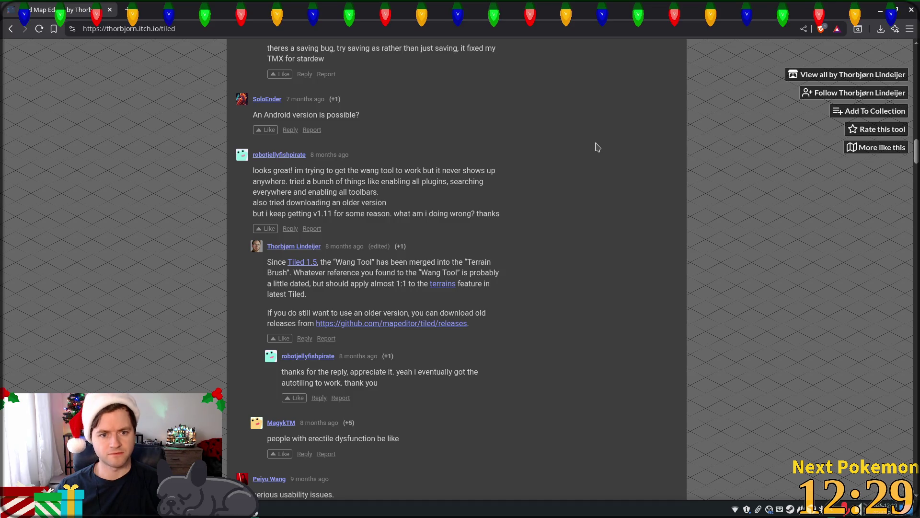
pyautogui.scroll(-3, 598, 145)
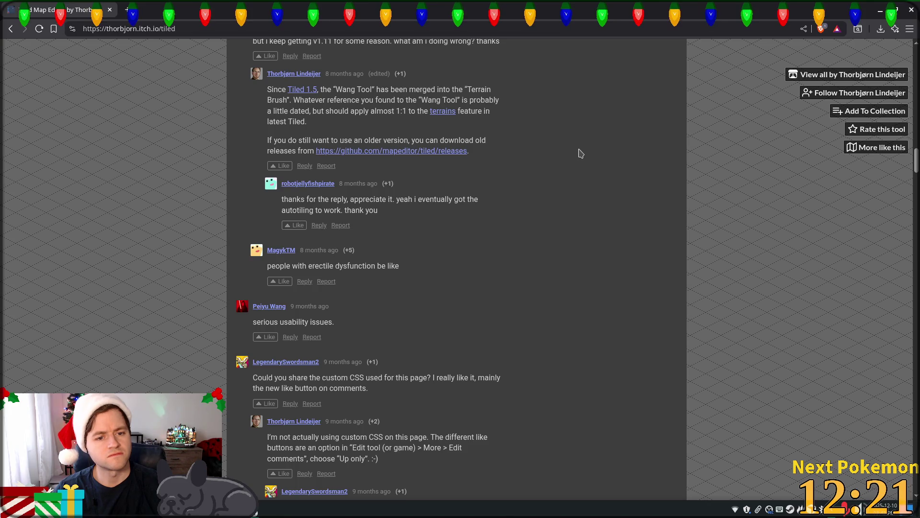
pyautogui.scroll(-2, 581, 153)
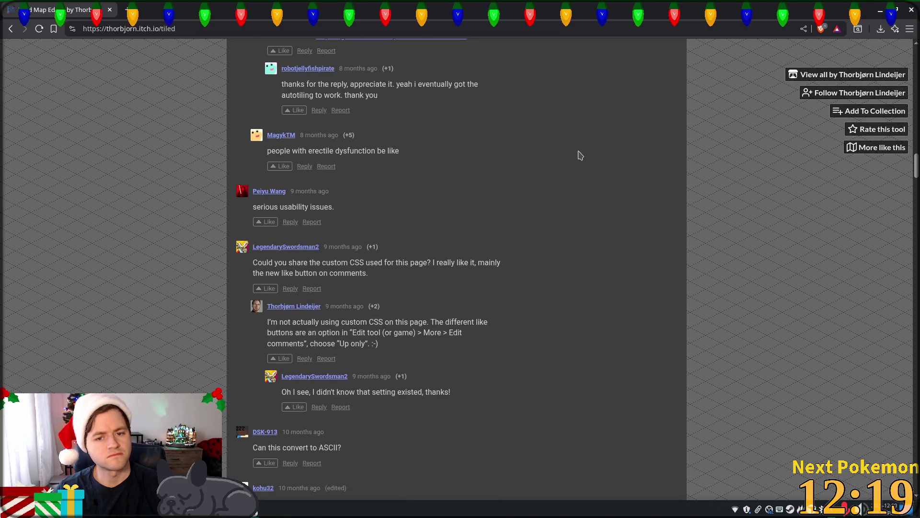
pyautogui.scroll(-5, 581, 154)
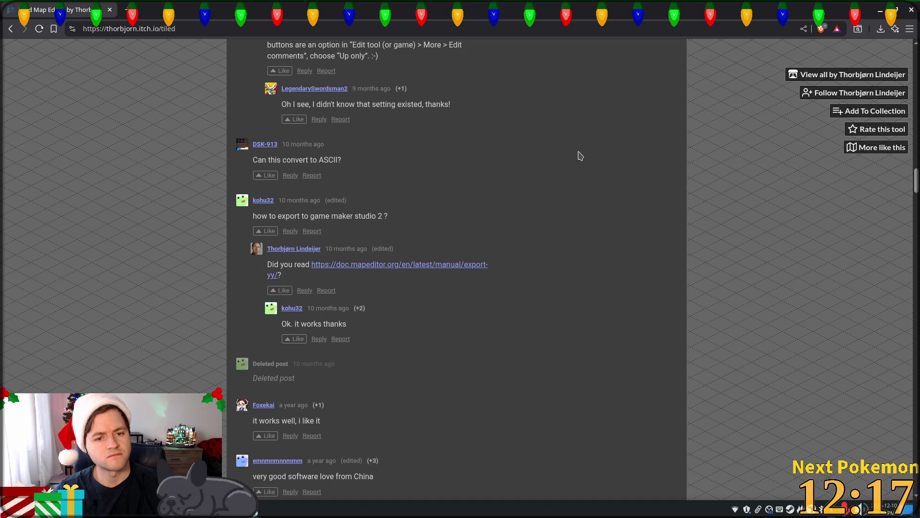
pyautogui.scroll(-2, 581, 155)
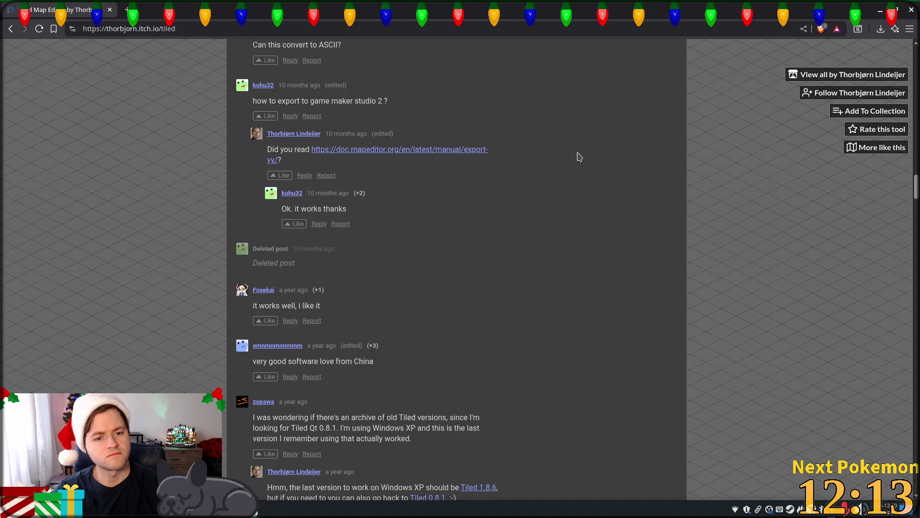
pyautogui.scroll(-1, 580, 156)
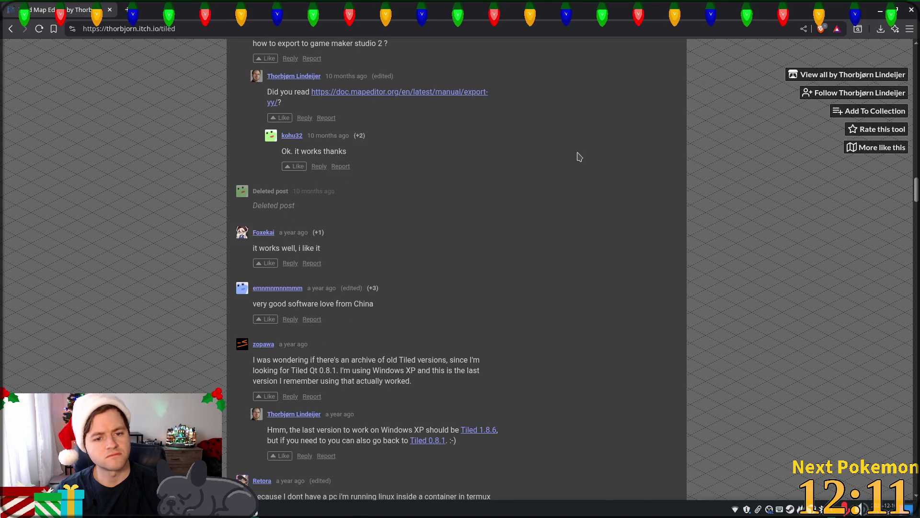
pyautogui.scroll(-1, 579, 156)
pyautogui.scroll(-2, 578, 157)
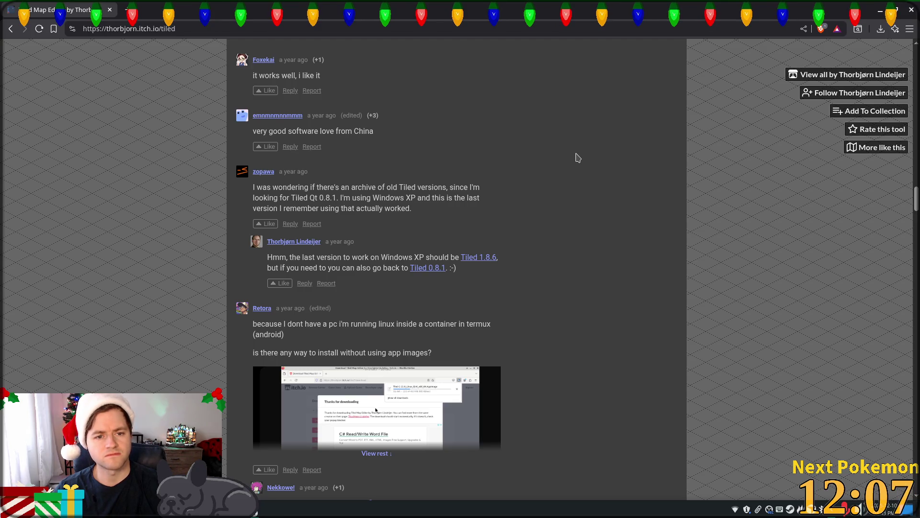
pyautogui.scroll(-1, 578, 158)
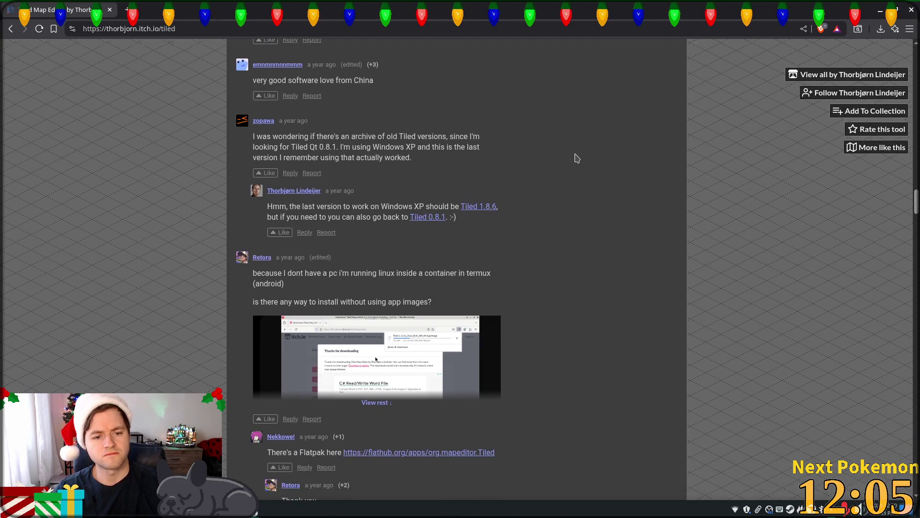
pyautogui.scroll(-1, 577, 159)
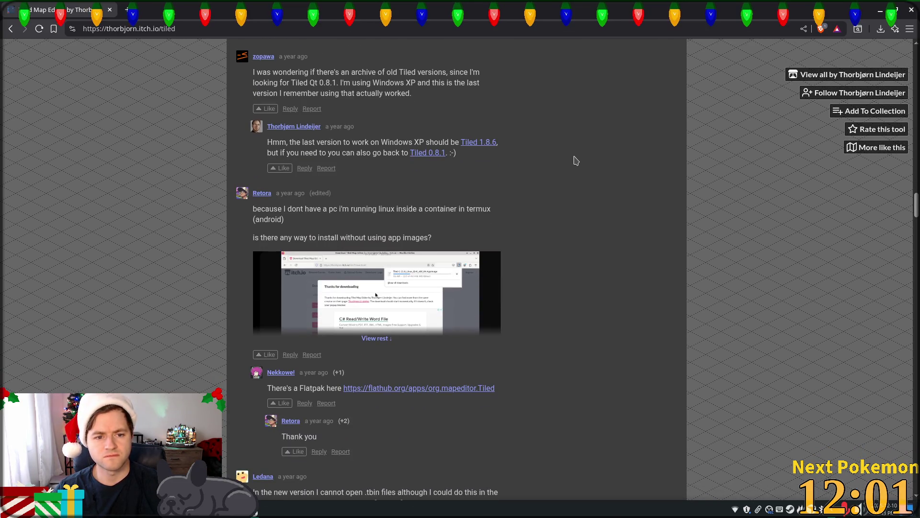
pyautogui.scroll(-3, 575, 162)
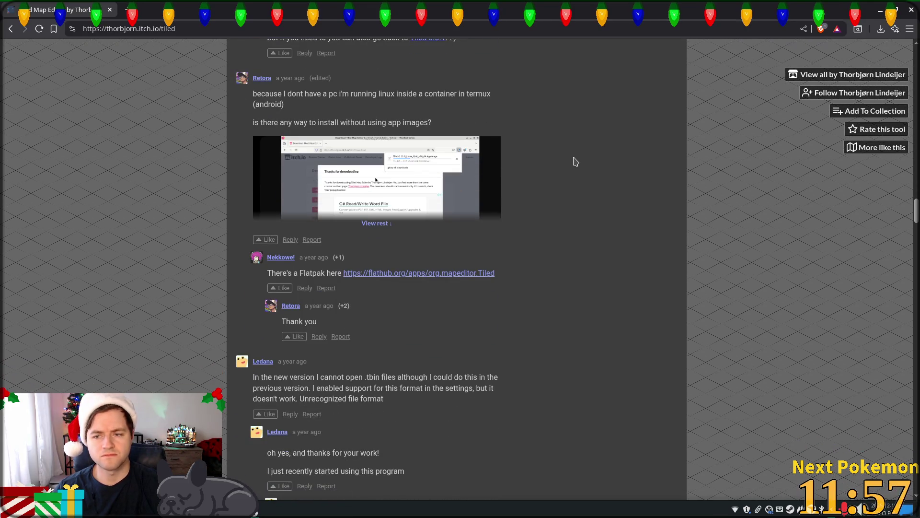
pyautogui.scroll(-3, 576, 161)
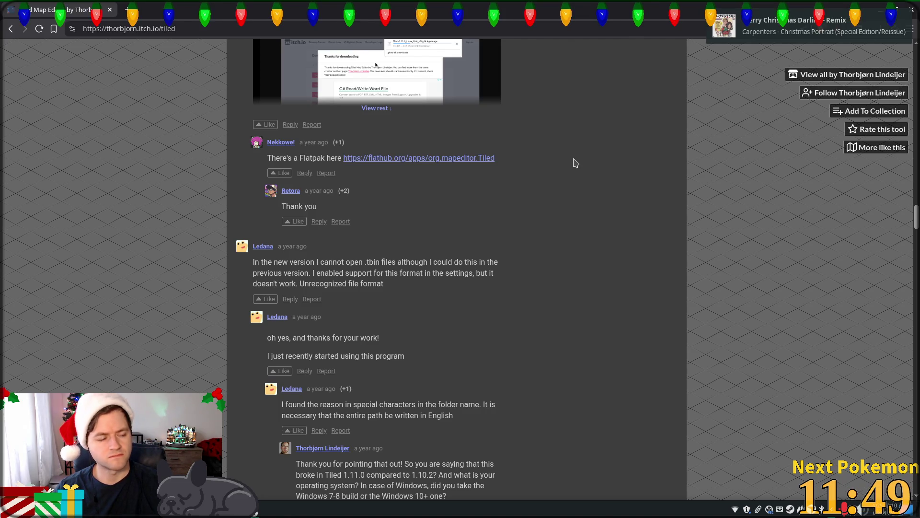
pyautogui.scroll(-3, 575, 163)
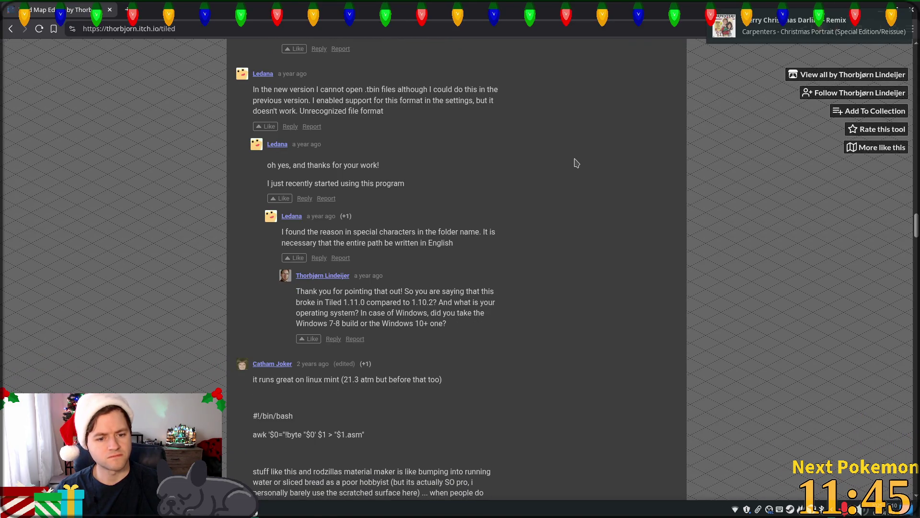
pyautogui.scroll(-2, 575, 163)
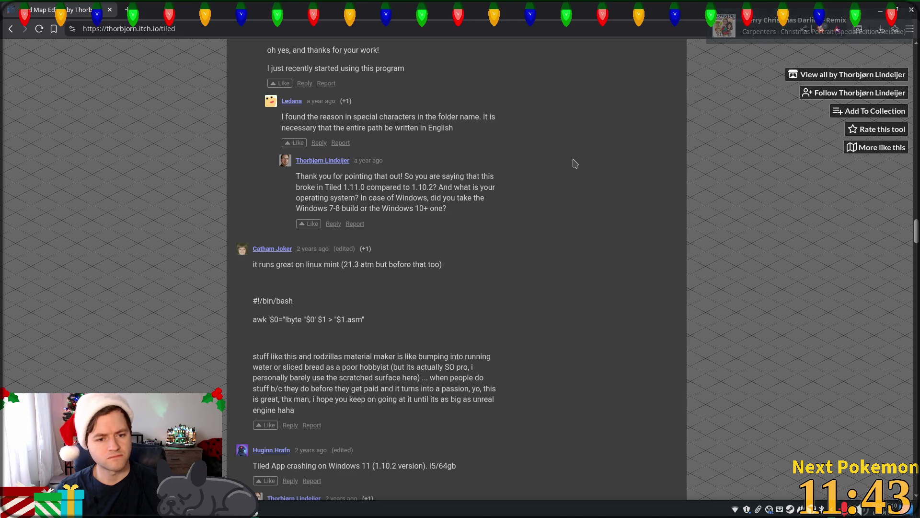
pyautogui.scroll(-3, 575, 163)
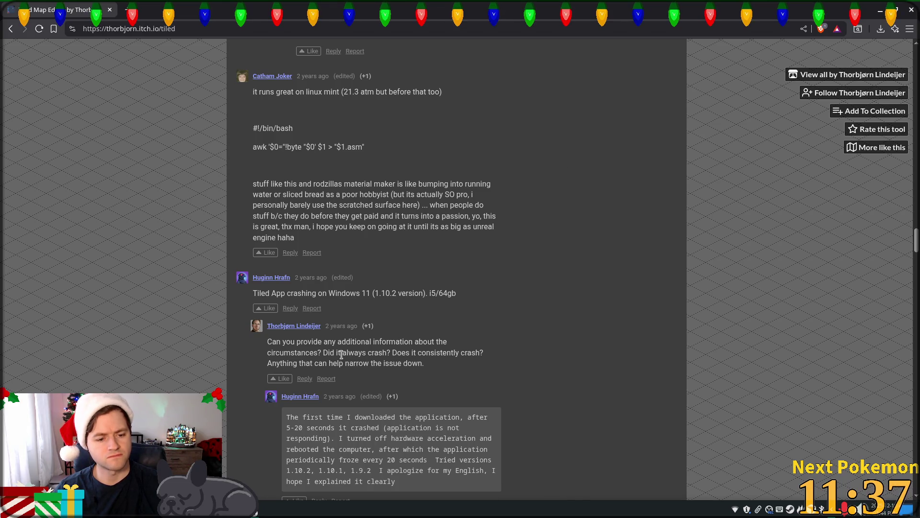
pyautogui.rightClick(255, 512)
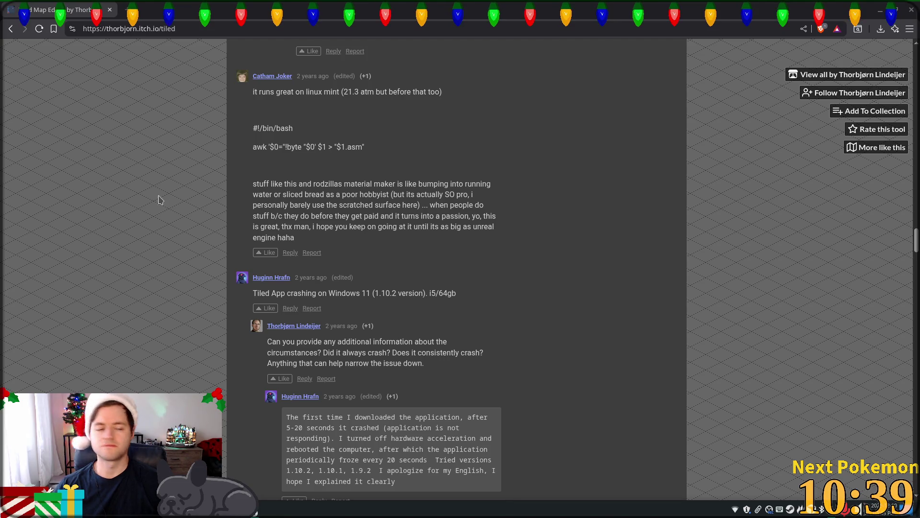
pyautogui.scroll(-5, 226, 206)
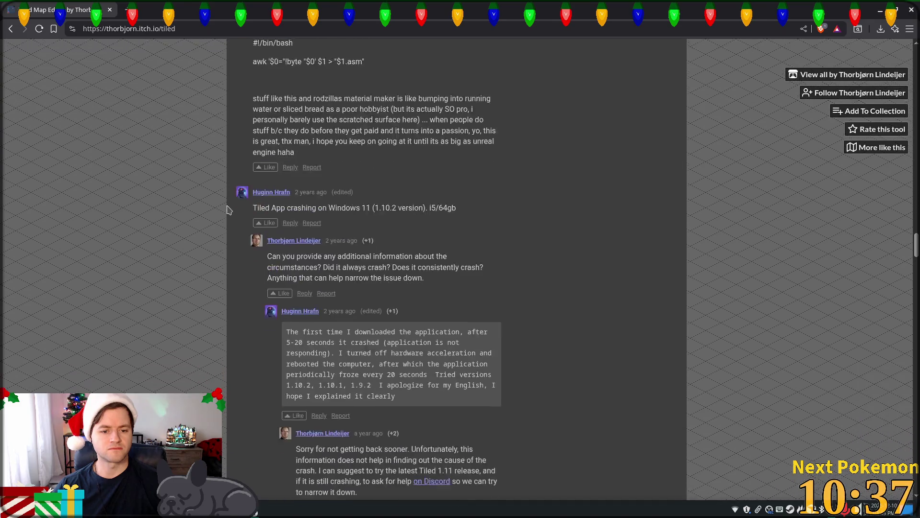
# Check the Mach Ball and Magnet Ball details in the game panel, cancelling each without selling.
pyautogui.hotkey('alt', 'Tab')
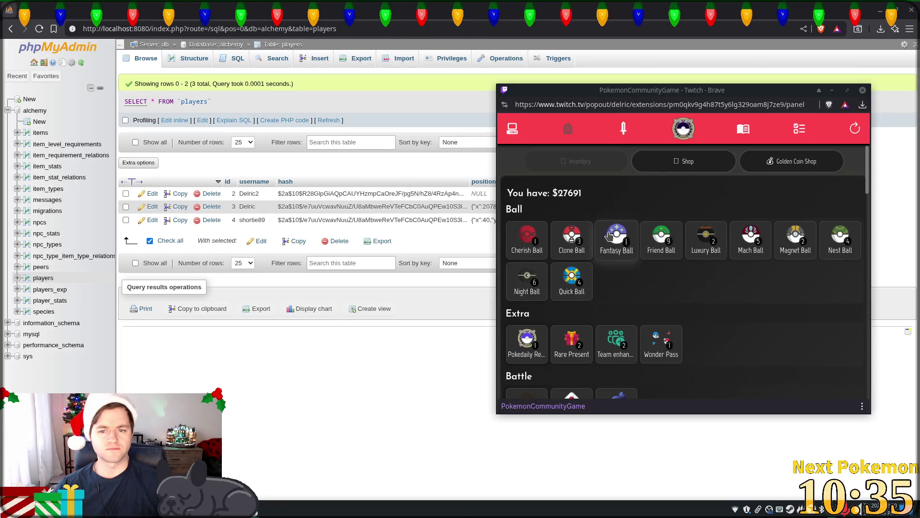
pyautogui.click(751, 240)
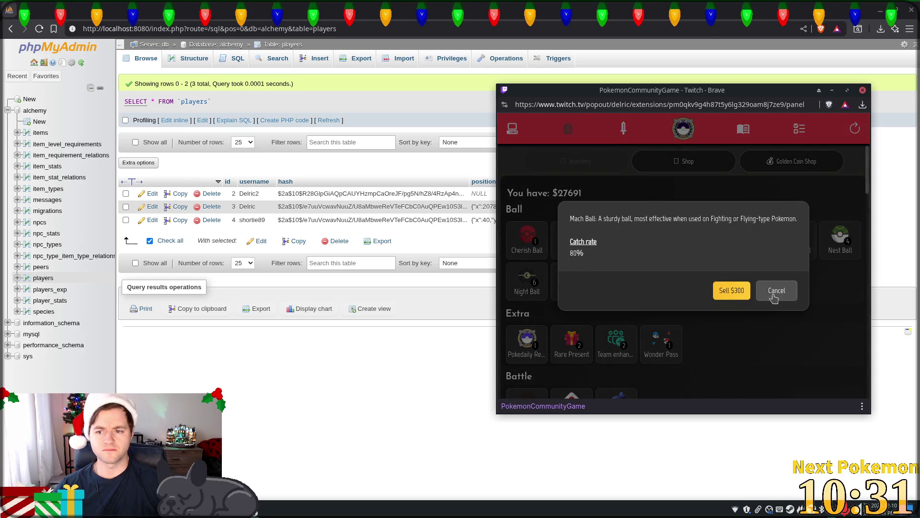
pyautogui.click(776, 291)
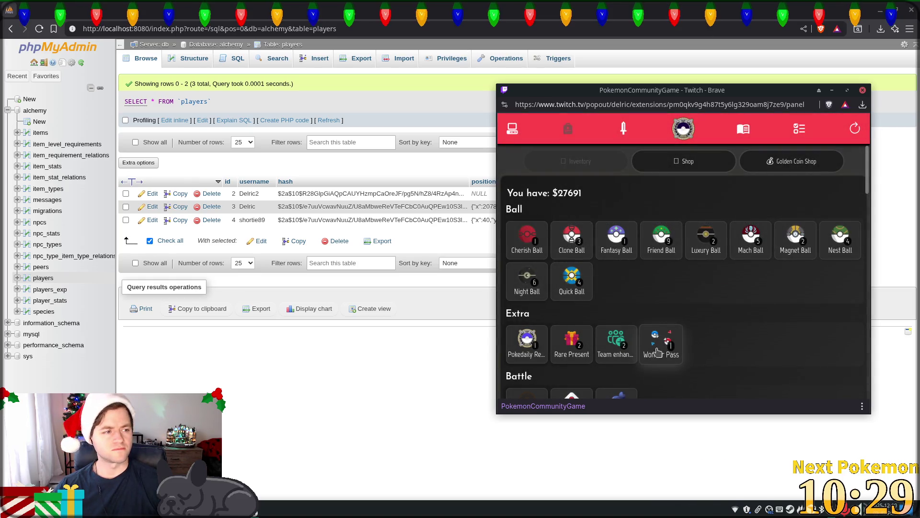
pyautogui.click(796, 238)
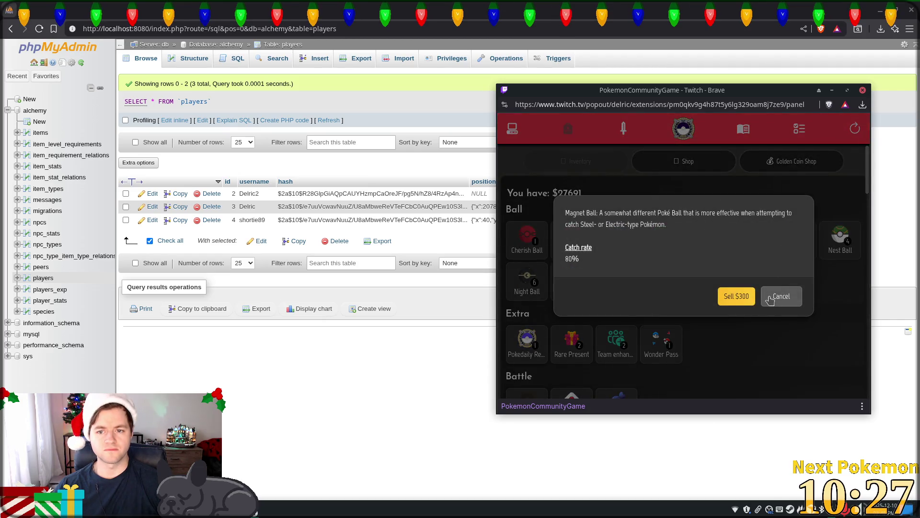
pyautogui.click(779, 295)
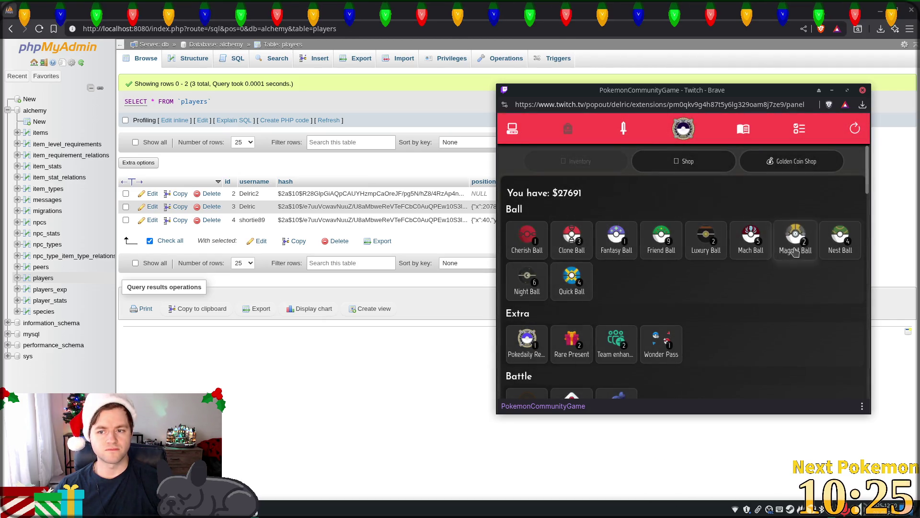
pyautogui.click(795, 254)
pyautogui.click(786, 298)
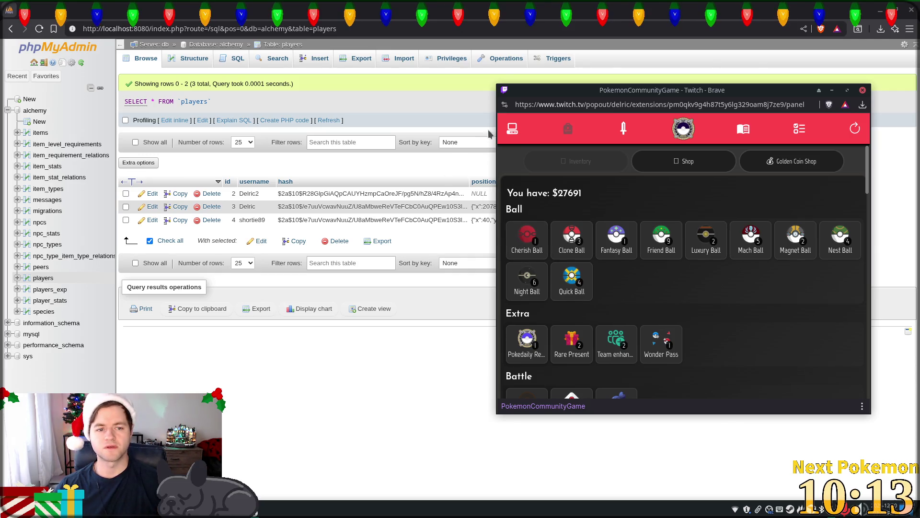
# Switch back to Godot's TileSet Paint tab and zoom the Base Tiles atlas to show all tiles.
pyautogui.hotkey('alt', 'Tab')
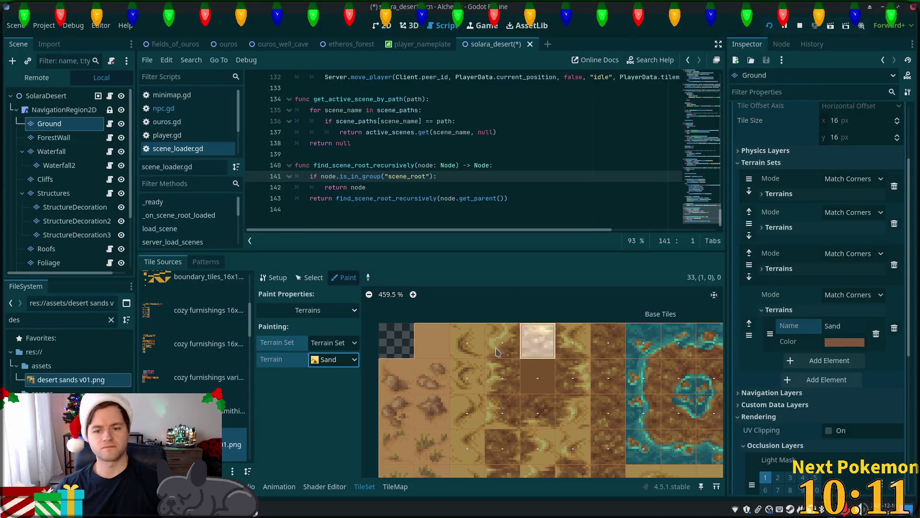
pyautogui.scroll(-1, 569, 391)
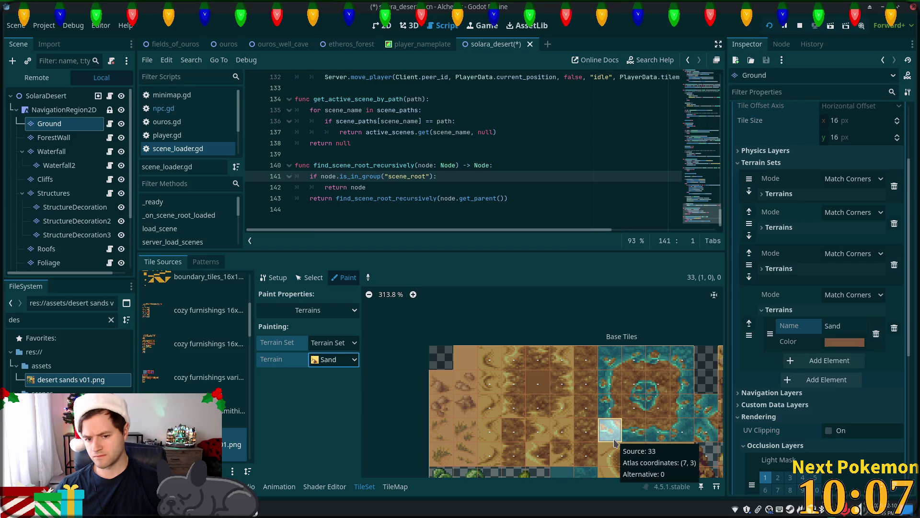
pyautogui.scroll(3, 642, 416)
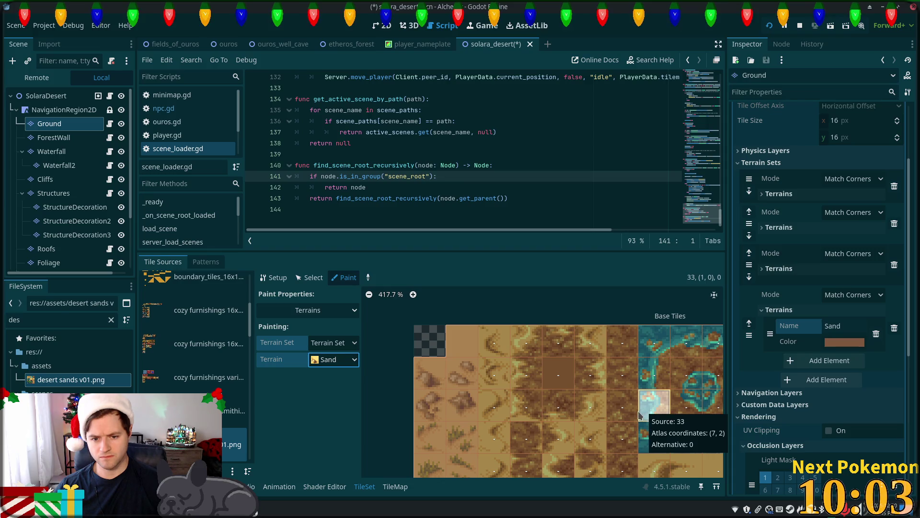
pyautogui.scroll(-2, 639, 419)
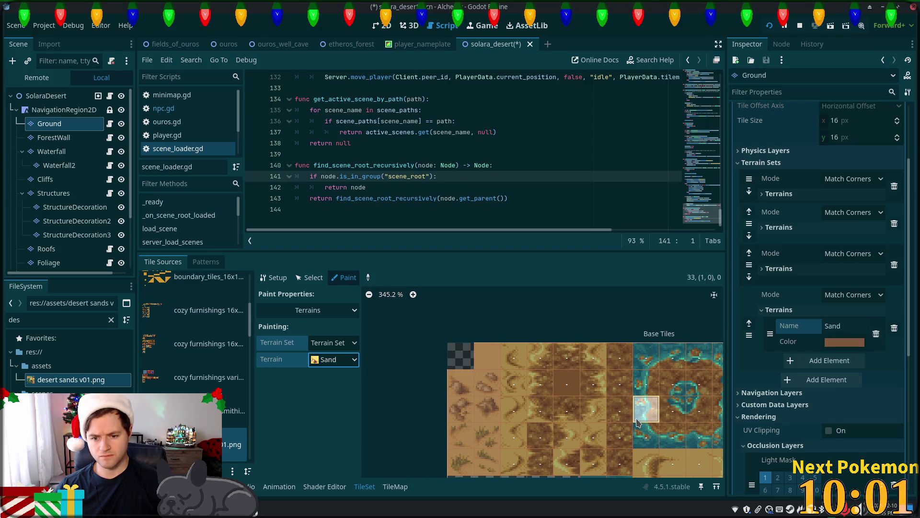
pyautogui.scroll(-3, 638, 421)
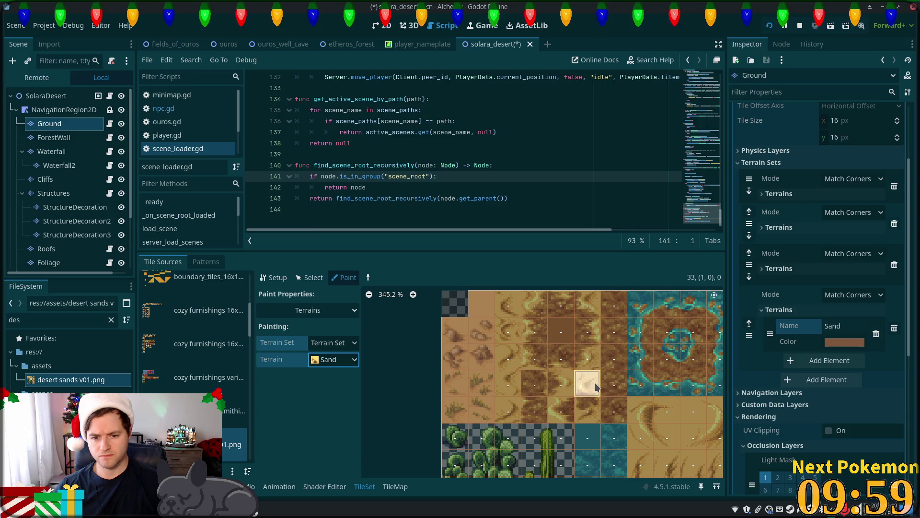
pyautogui.scroll(-4, 597, 386)
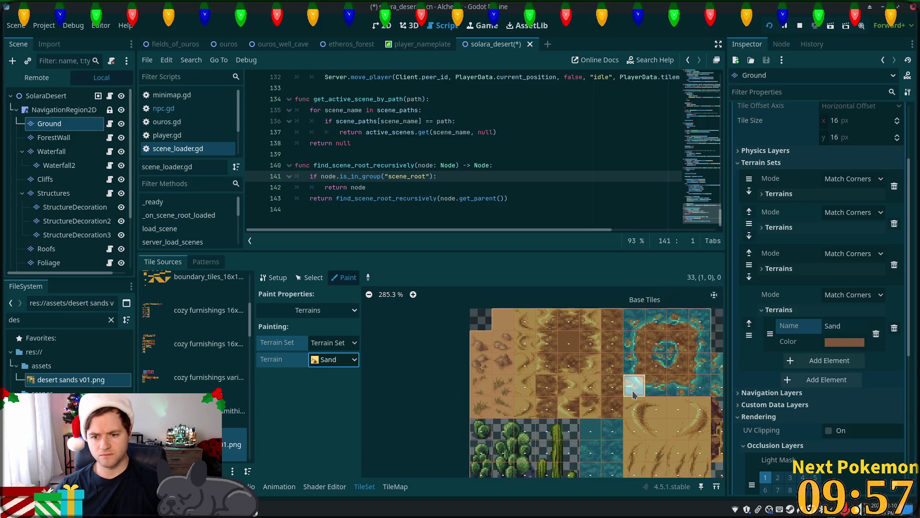
pyautogui.scroll(3, 558, 332)
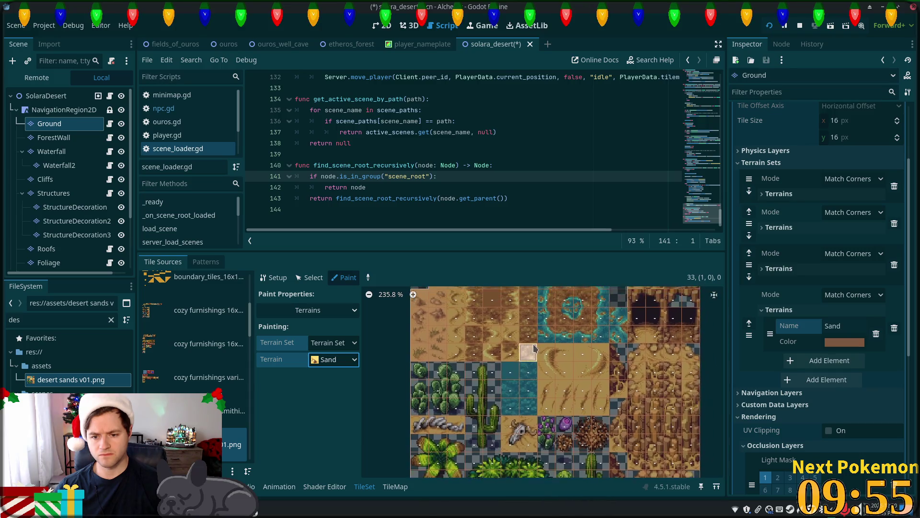